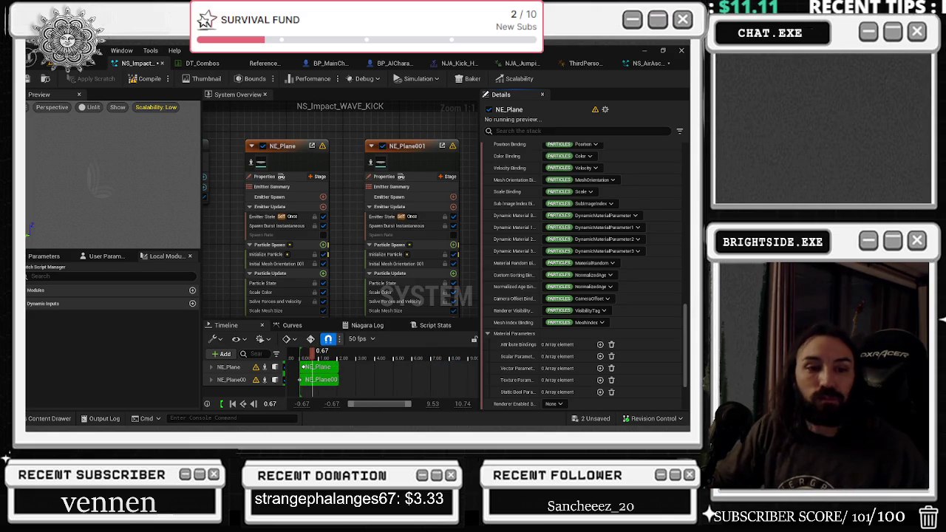
Select the NE_Plane emitter and rewind the effect preview near its start
{"action": "left_click", "coordinate": [331, 164]}
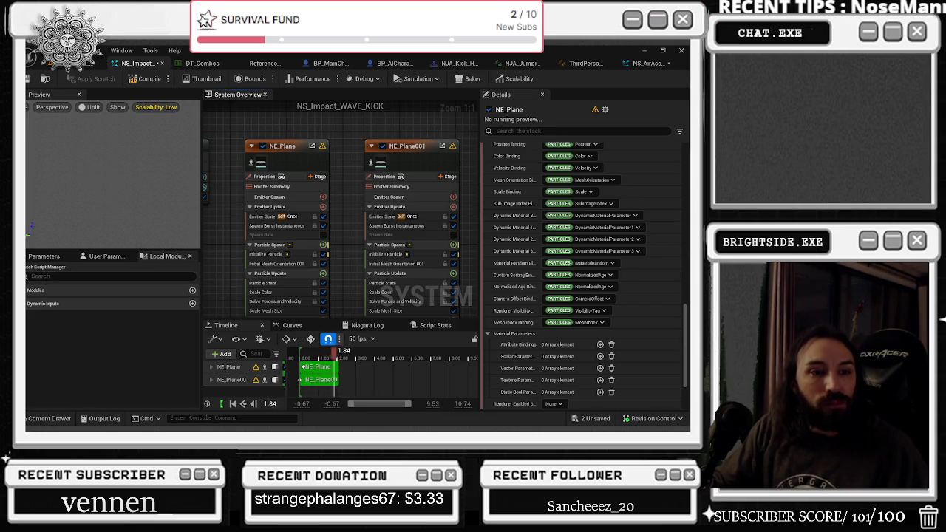
{"action": "left_click", "coordinate": [299, 159]}
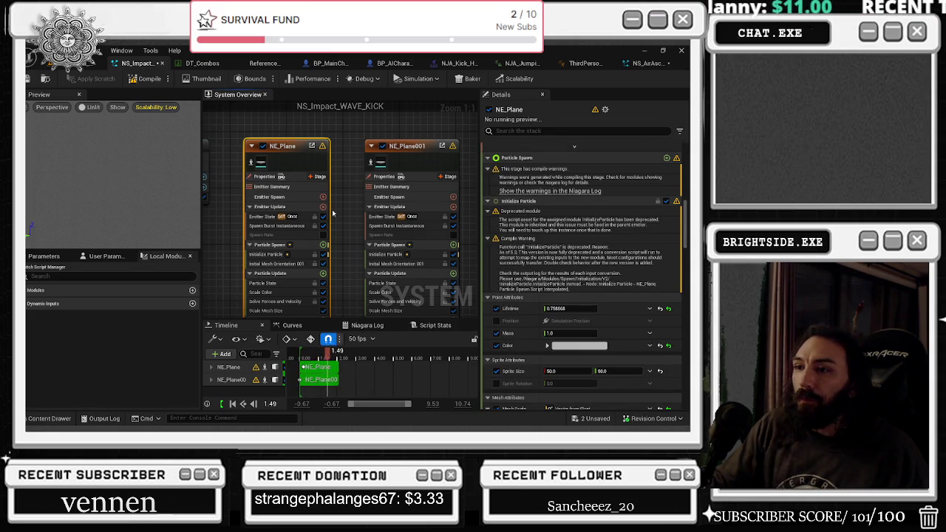
{"action": "left_click_drag", "start_coordinate": [334, 235], "coordinate": [329, 196]}
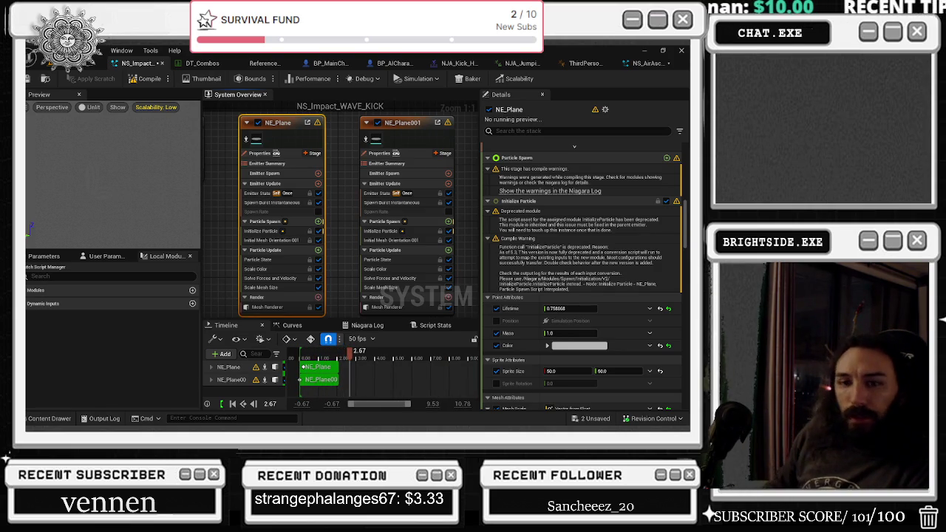
{"action": "mouse_move", "coordinate": [391, 352]}
{"action": "left_mouse_down"}
{"action": "mouse_move", "coordinate": [308, 352]}
{"action": "mouse_move", "coordinate": [316, 362]}
{"action": "left_mouse_up"}
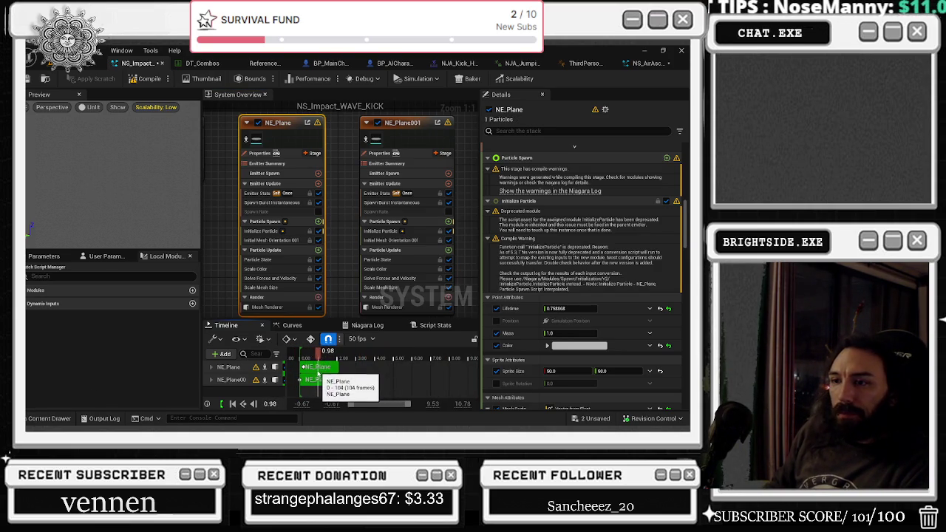
{"action": "left_click", "coordinate": [295, 119]}
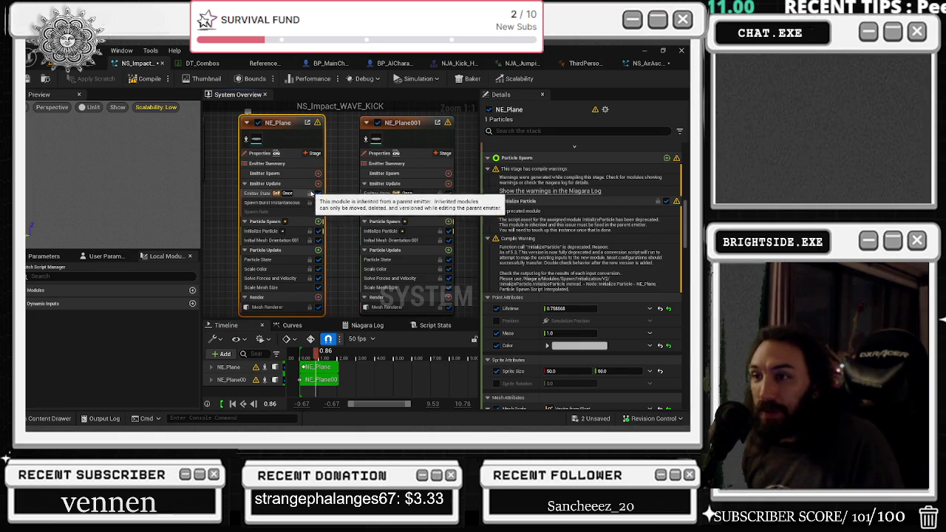
Inspect NE_Plane's Spawn Burst, Initialize Particle, Particle State and Mesh Renderer modules
{"action": "left_click", "coordinate": [277, 202]}
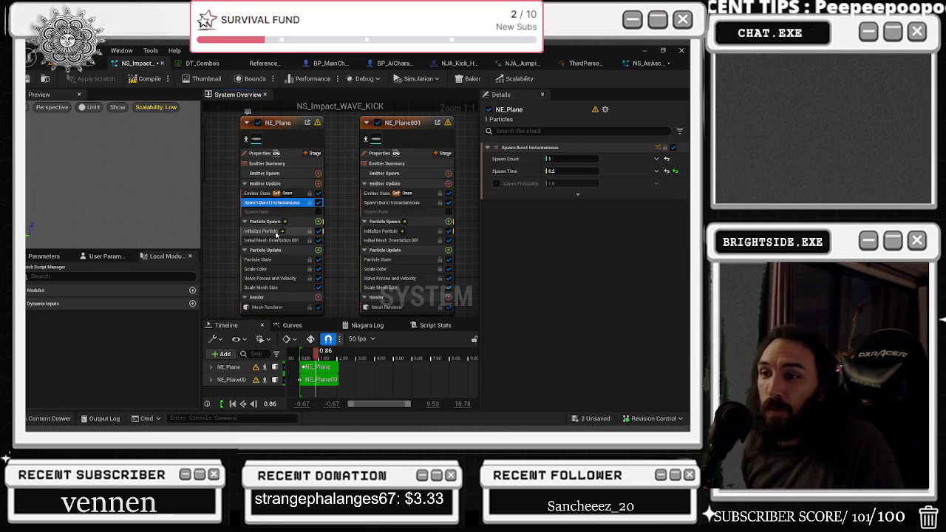
{"action": "left_click", "coordinate": [263, 230]}
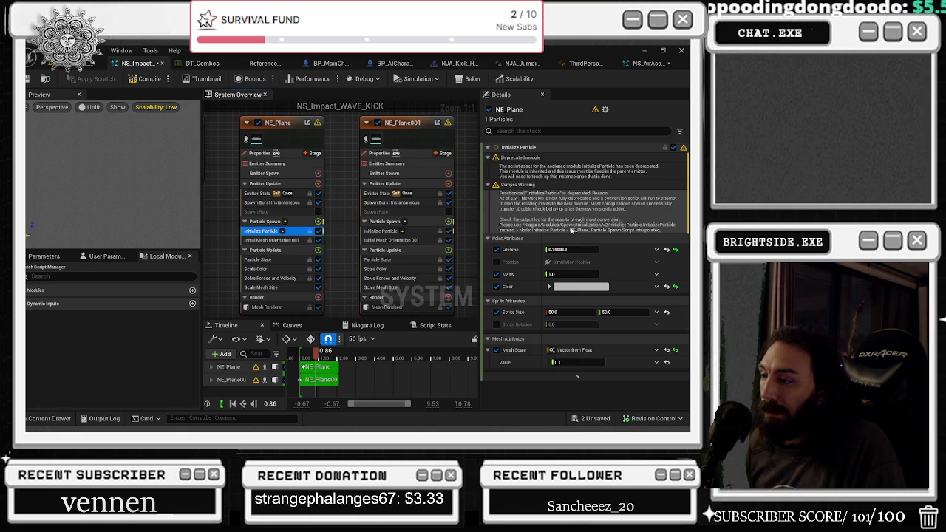
{"action": "left_click", "coordinate": [268, 241]}
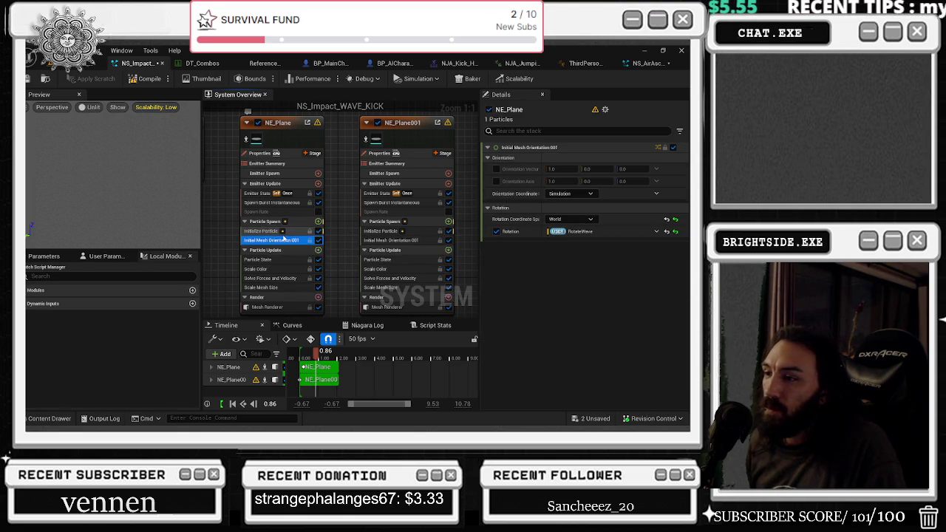
{"action": "left_click", "coordinate": [299, 259]}
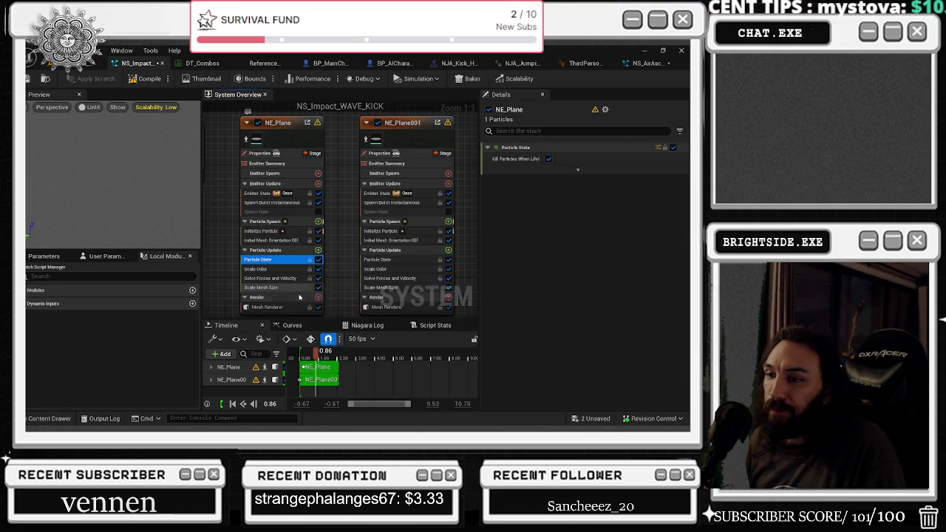
{"action": "left_click", "coordinate": [295, 288]}
{"action": "left_click", "coordinate": [295, 307]}
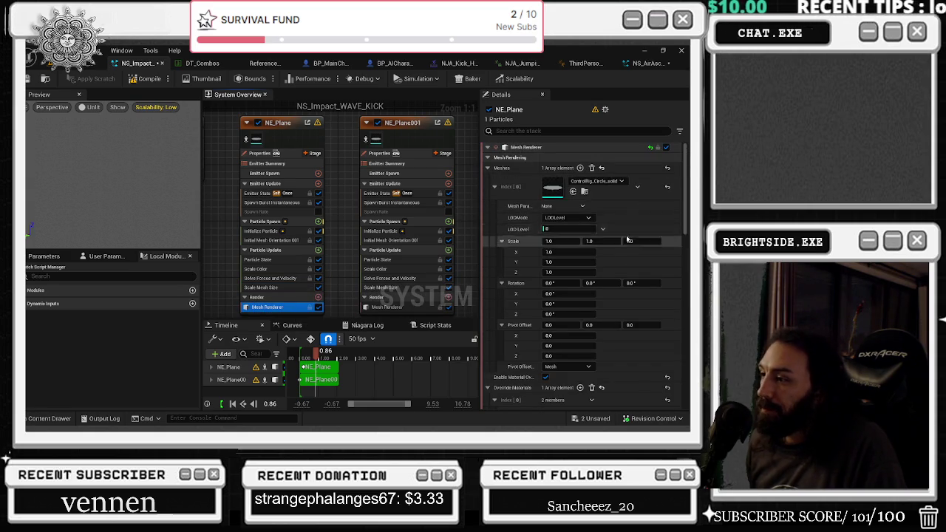
{"action": "scroll", "coordinate": [537, 331], "scroll_direction": "down", "scroll_amount": 2}
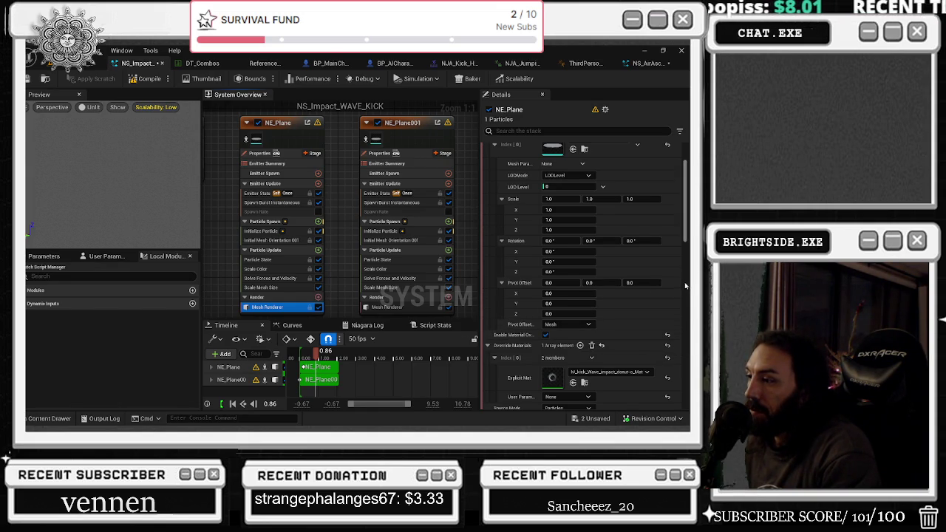
{"action": "scroll", "coordinate": [631, 322], "scroll_direction": "down", "scroll_amount": 2}
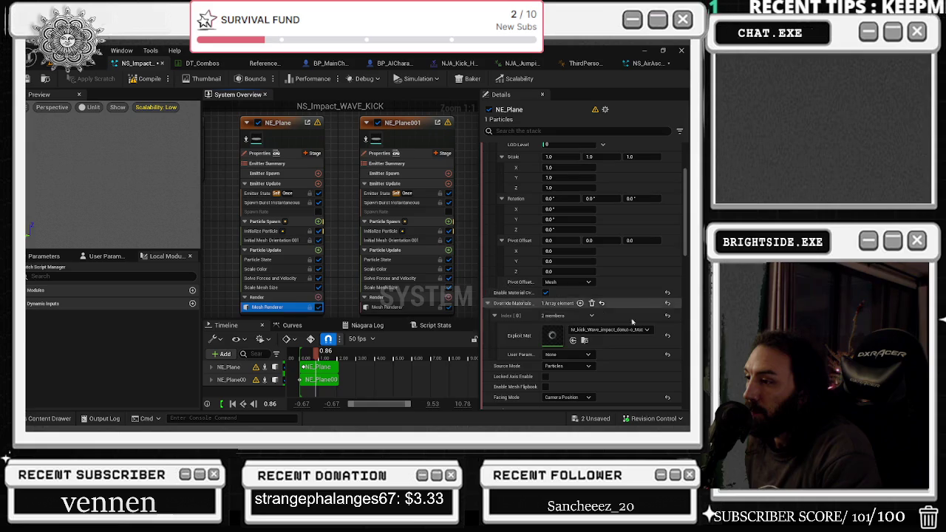
{"action": "left_click", "coordinate": [573, 373]}
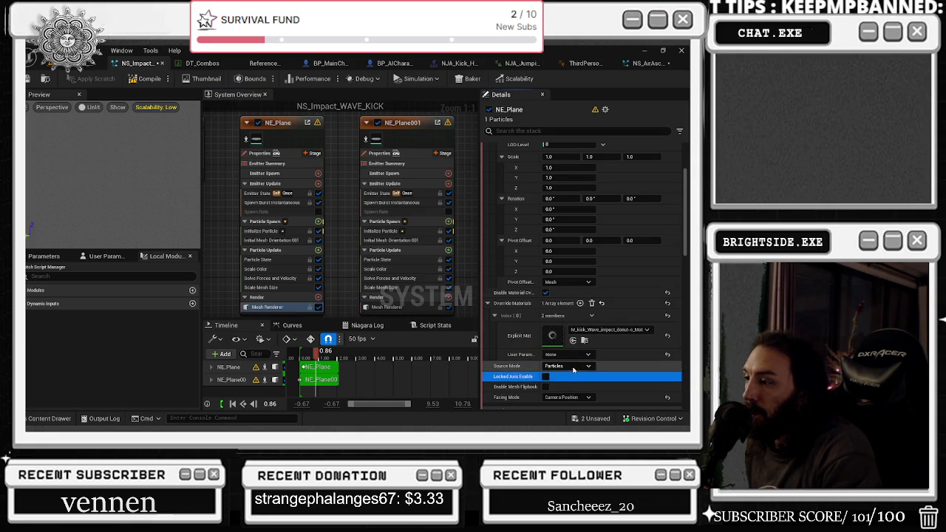
{"action": "scroll", "coordinate": [580, 368], "scroll_direction": "down", "scroll_amount": 2}
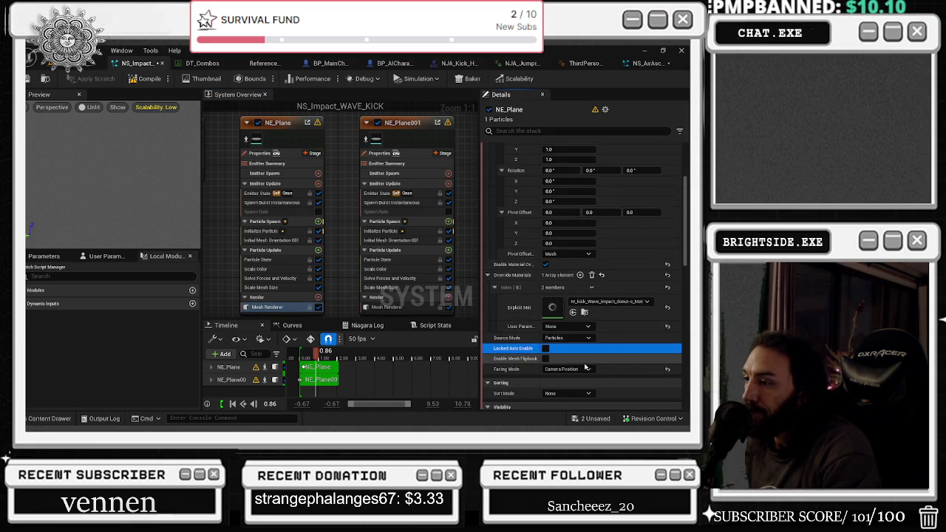
{"action": "scroll", "coordinate": [624, 346], "scroll_direction": "down", "scroll_amount": 2}
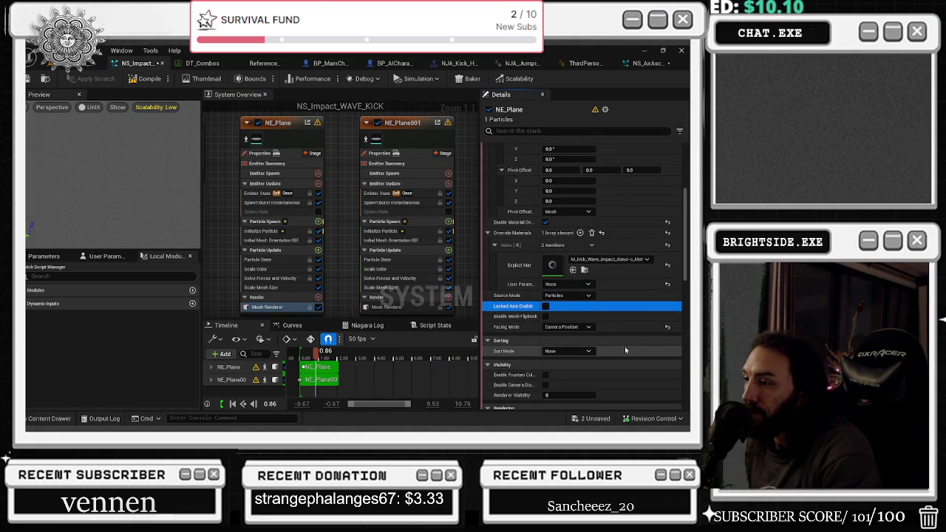
{"action": "scroll", "coordinate": [625, 349], "scroll_direction": "down", "scroll_amount": 4}
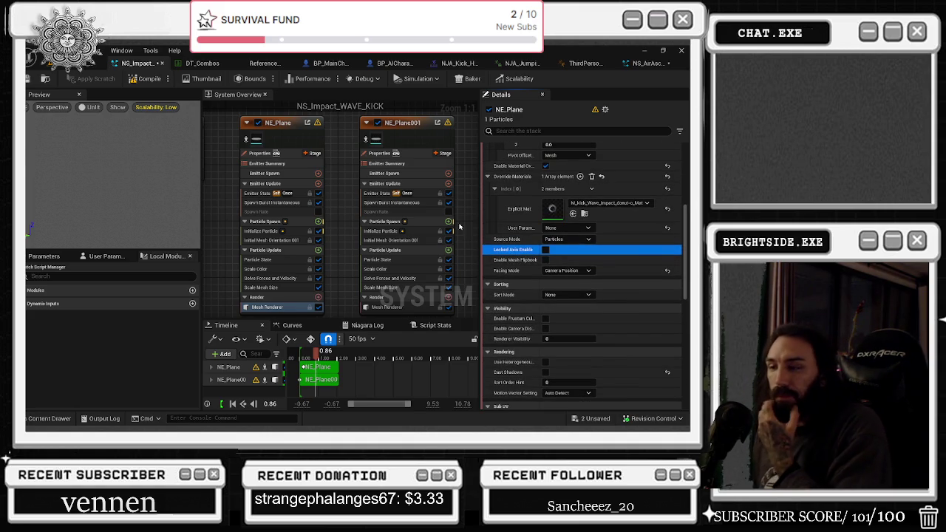
{"action": "left_click", "coordinate": [322, 350]}
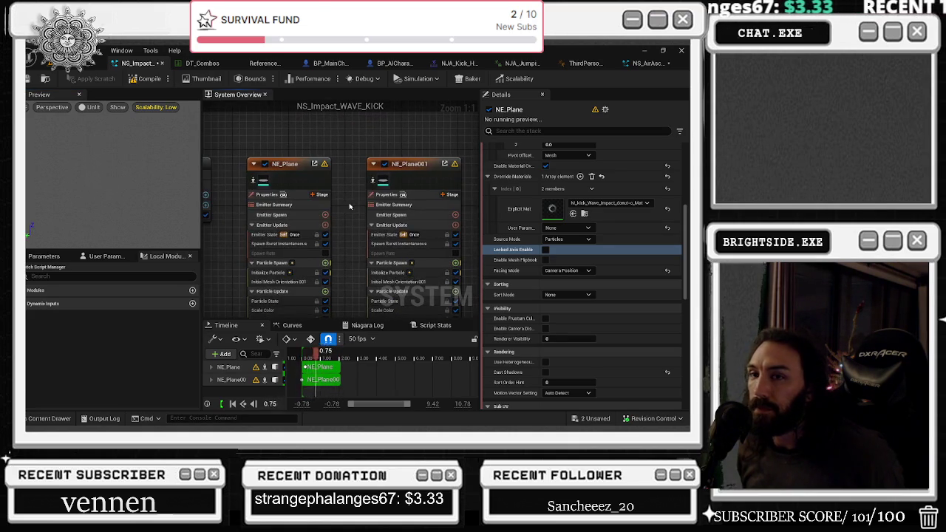
{"action": "key", "text": "alt+Tab"}
{"action": "key", "text": "Escape"}
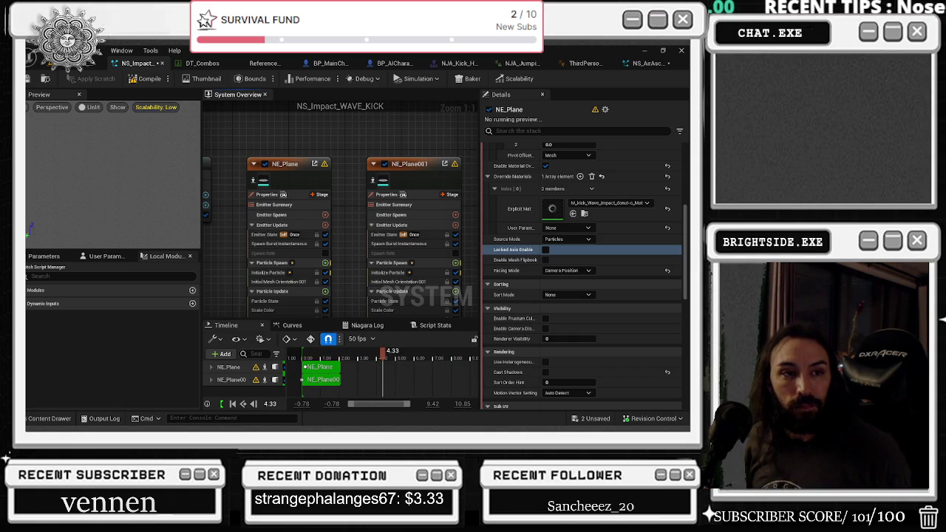
{"action": "key", "text": "alt+Tab"}
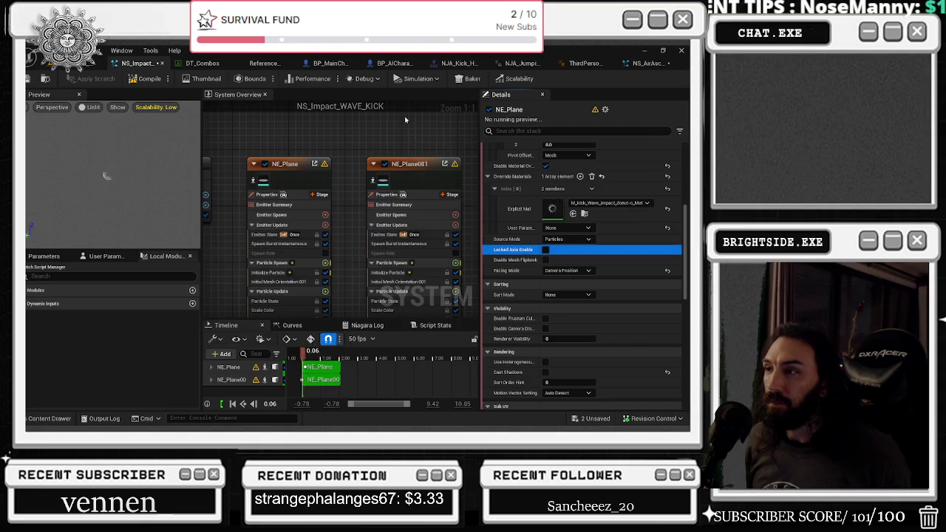
Paste the NE_RadialBlast emitter from NS_AirAscend into the NS_Impact_WAVE_KICK graph
{"action": "left_click", "coordinate": [664, 67]}
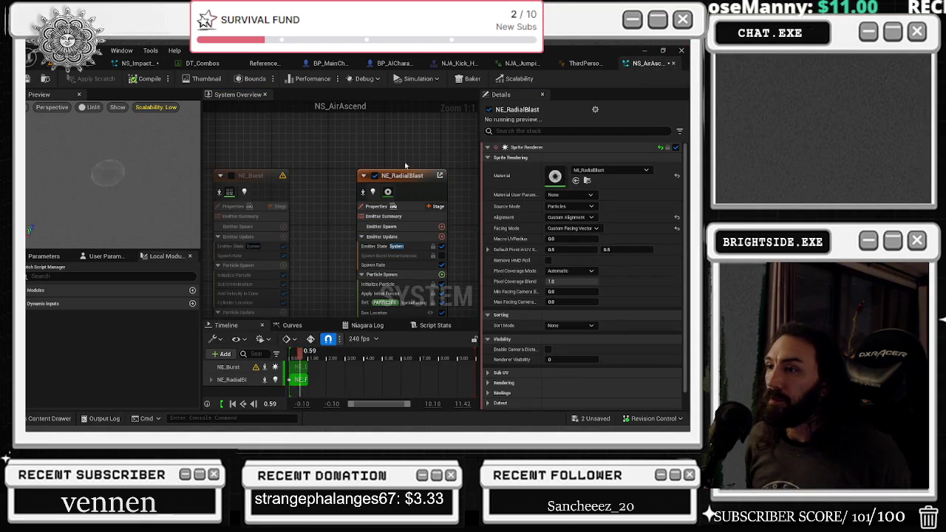
{"action": "left_click", "coordinate": [586, 64]}
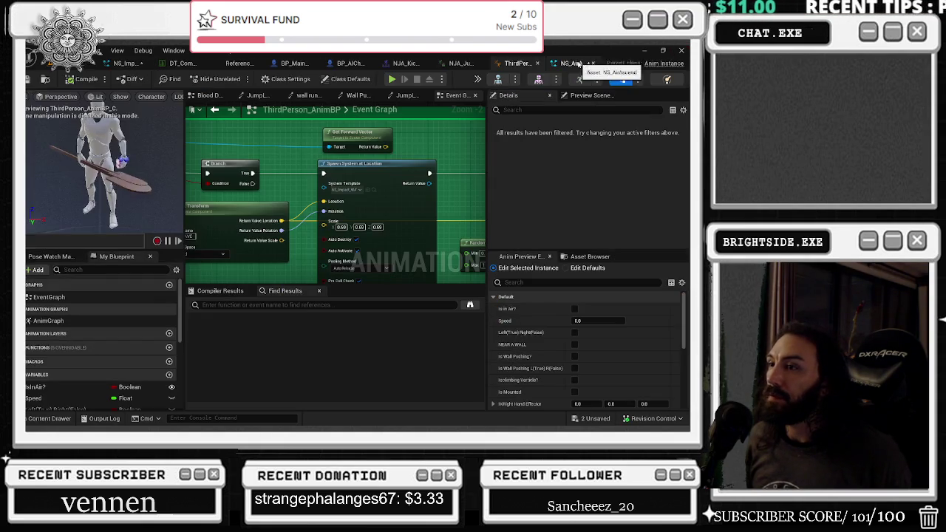
{"action": "left_click", "coordinate": [133, 63]}
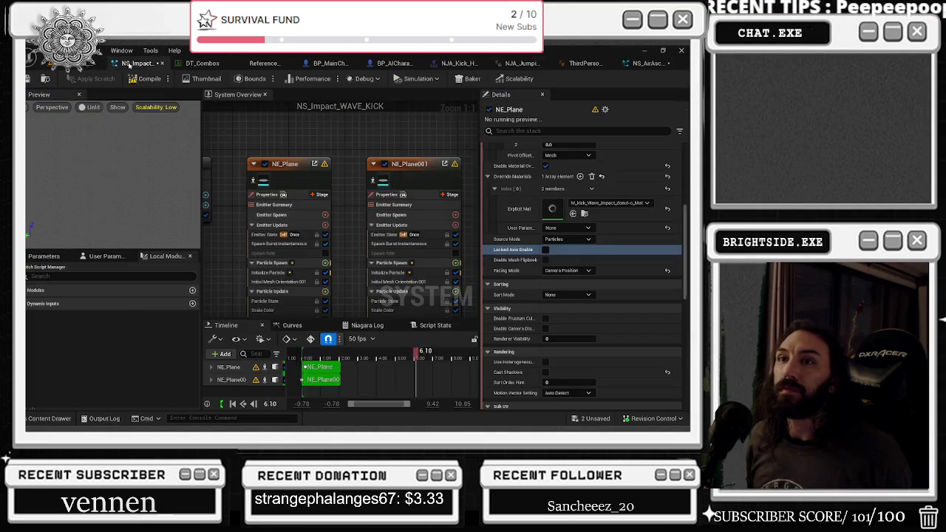
{"action": "key", "text": "ctrl+v"}
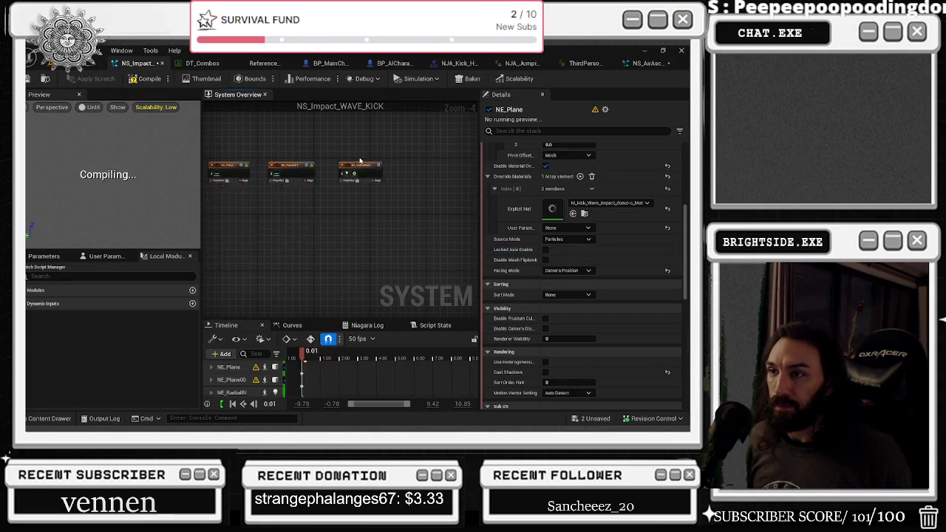
{"action": "scroll", "coordinate": [336, 166], "scroll_direction": "up", "scroll_amount": 1}
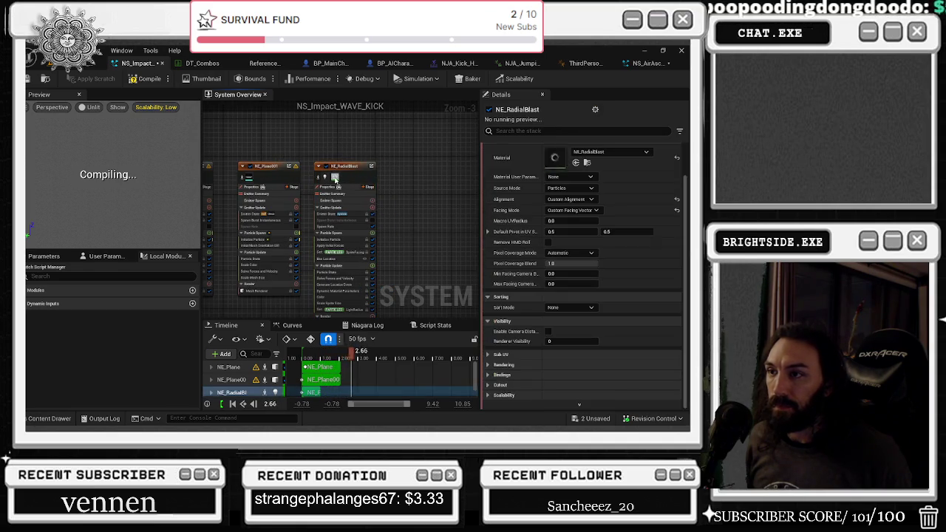
{"action": "left_click", "coordinate": [285, 178]}
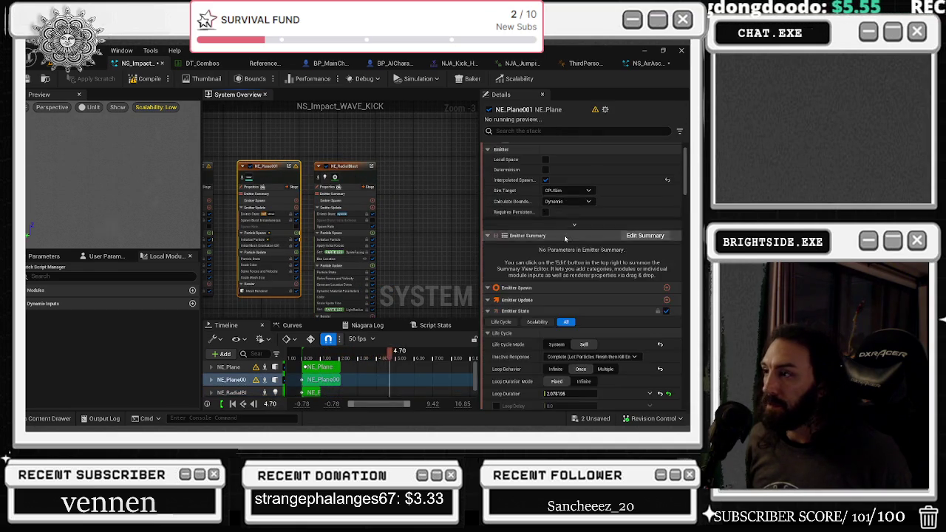
Scroll through NE_Plane001's module stack
{"action": "scroll", "coordinate": [588, 331], "scroll_direction": "down", "scroll_amount": 10}
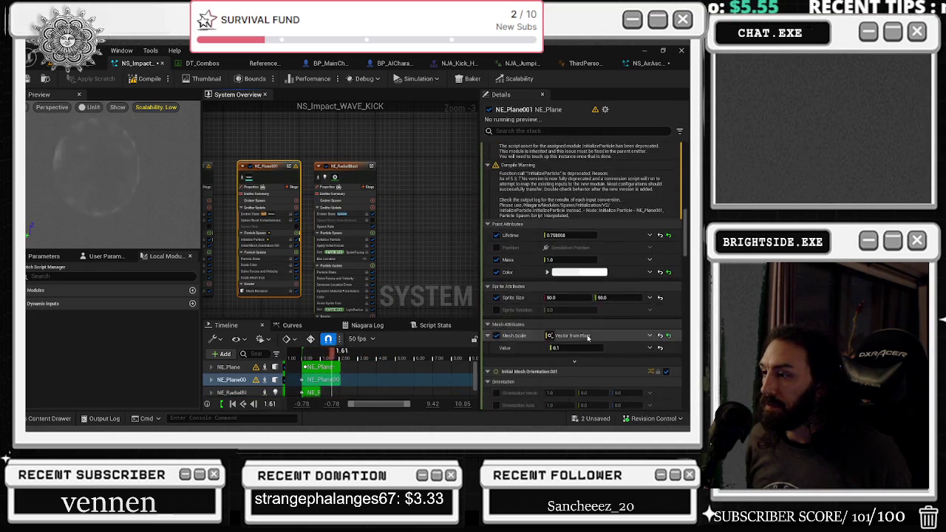
{"action": "scroll", "coordinate": [588, 314], "scroll_direction": "down", "scroll_amount": 8}
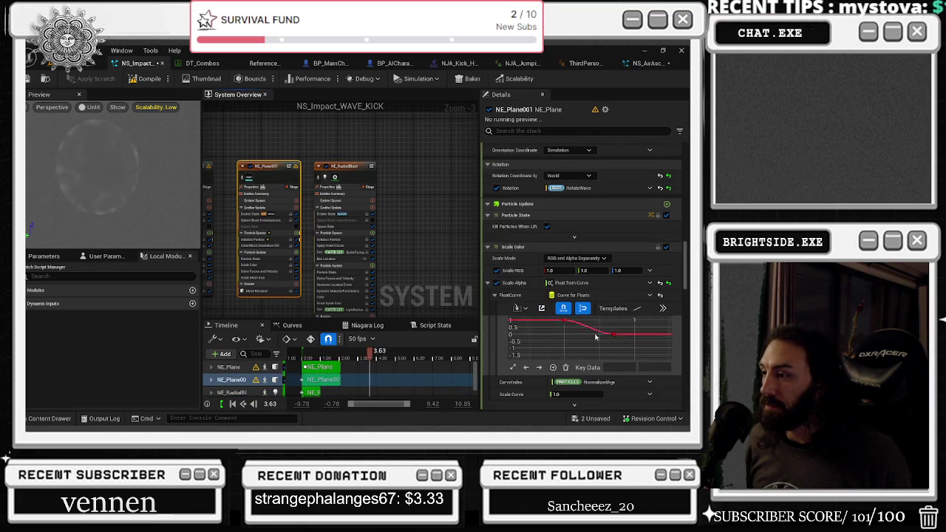
{"action": "scroll", "coordinate": [658, 387], "scroll_direction": "down", "scroll_amount": 10}
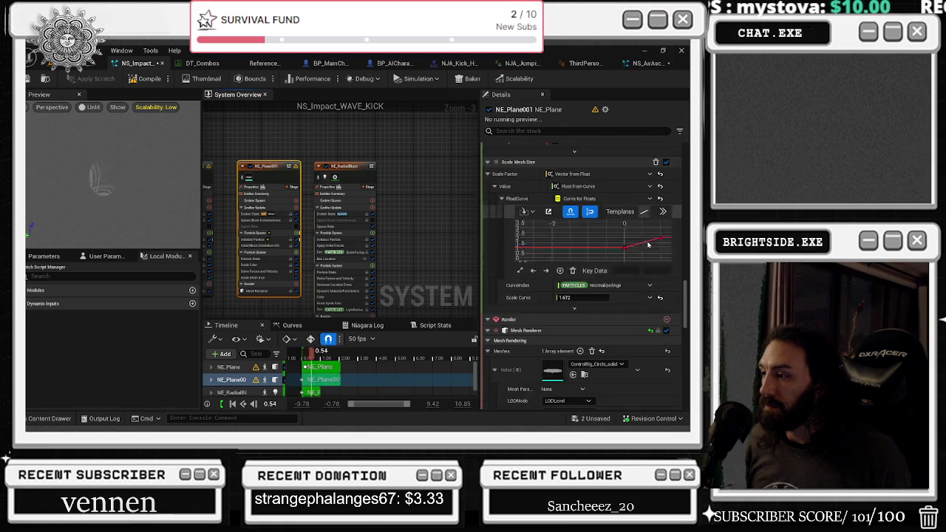
{"action": "scroll", "coordinate": [613, 338], "scroll_direction": "down", "scroll_amount": 10}
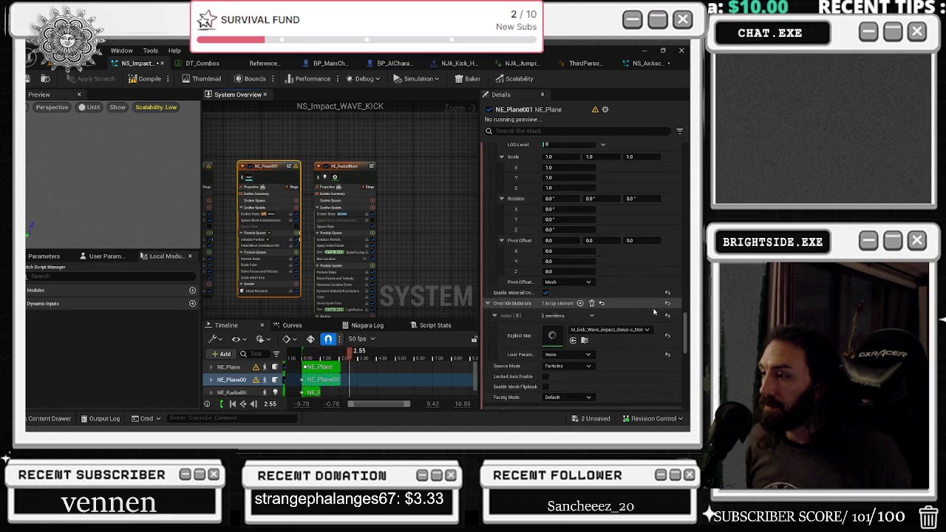
{"action": "left_click", "coordinate": [584, 297]}
Select the NE_RadialBlast emitter to show its Sprite Renderer settings
{"action": "right_click", "coordinate": [234, 200]}
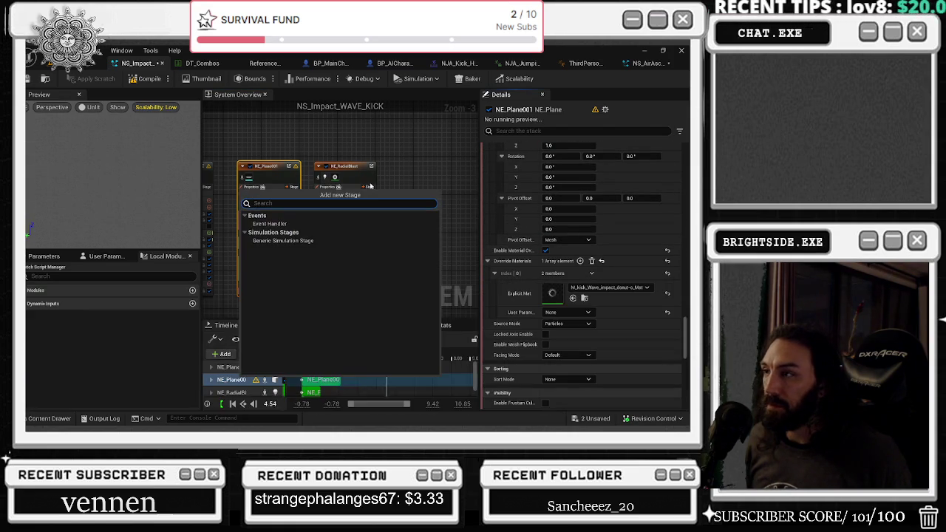
{"action": "left_click", "coordinate": [342, 159]}
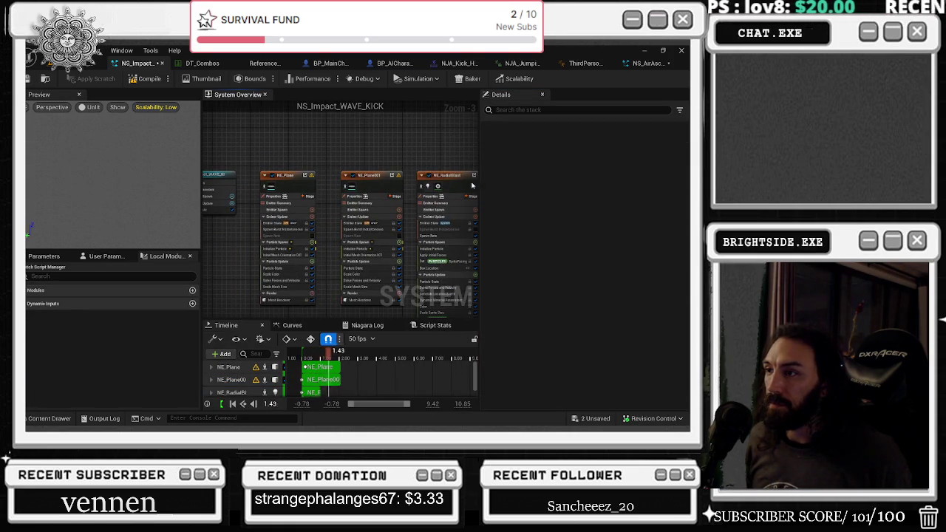
{"action": "left_click", "coordinate": [448, 175]}
{"action": "left_click_drag", "start_coordinate": [685, 168], "coordinate": [675, 391]}
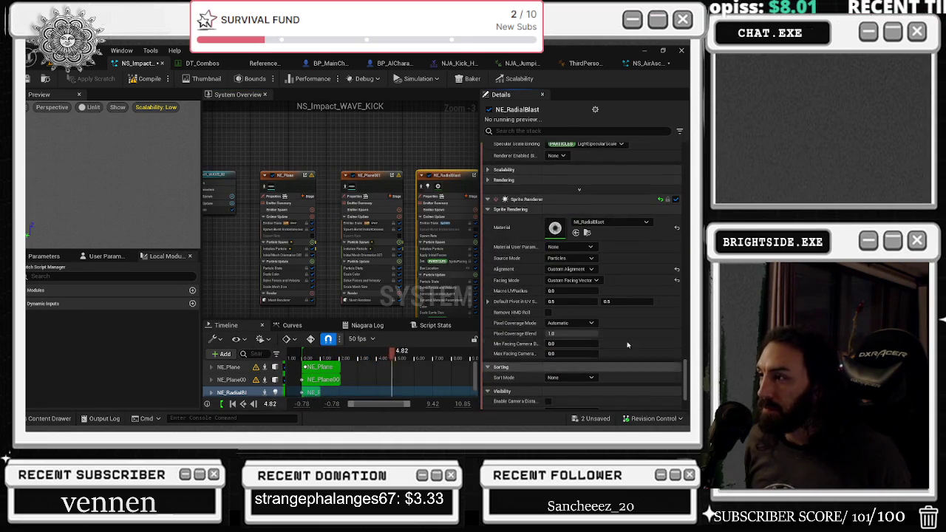
Assign M_kick_Wave_impact_donut to the radial blast sprite and disable NE_Plane and NE_Plane001
{"action": "left_click", "coordinate": [577, 232]}
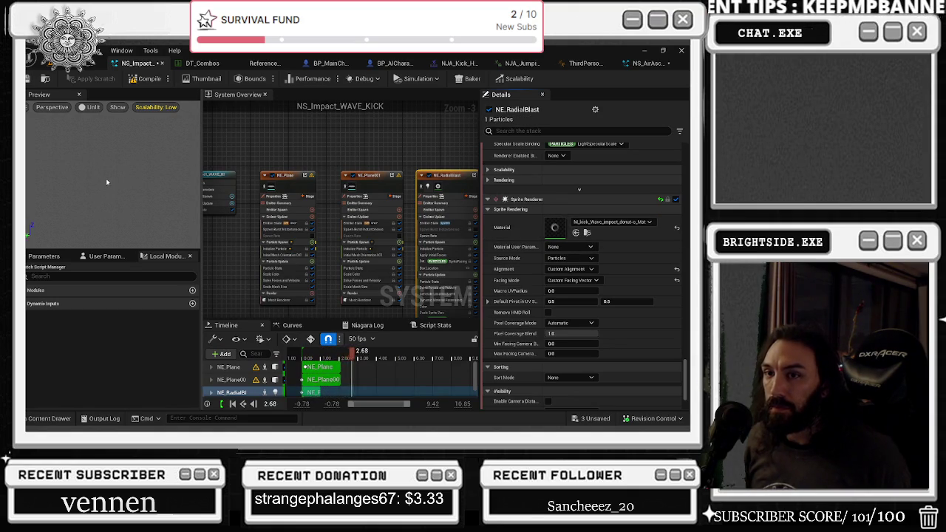
{"action": "left_click", "coordinate": [266, 175]}
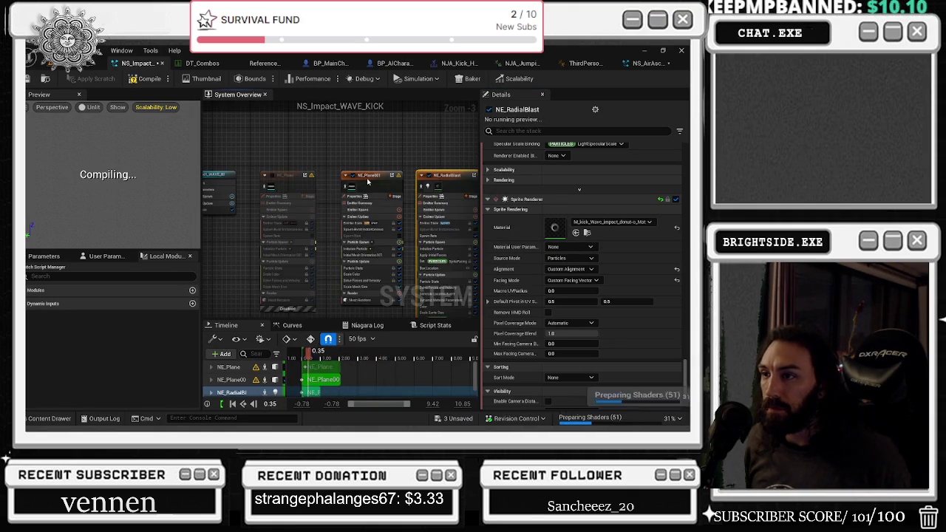
{"action": "left_click", "coordinate": [346, 175]}
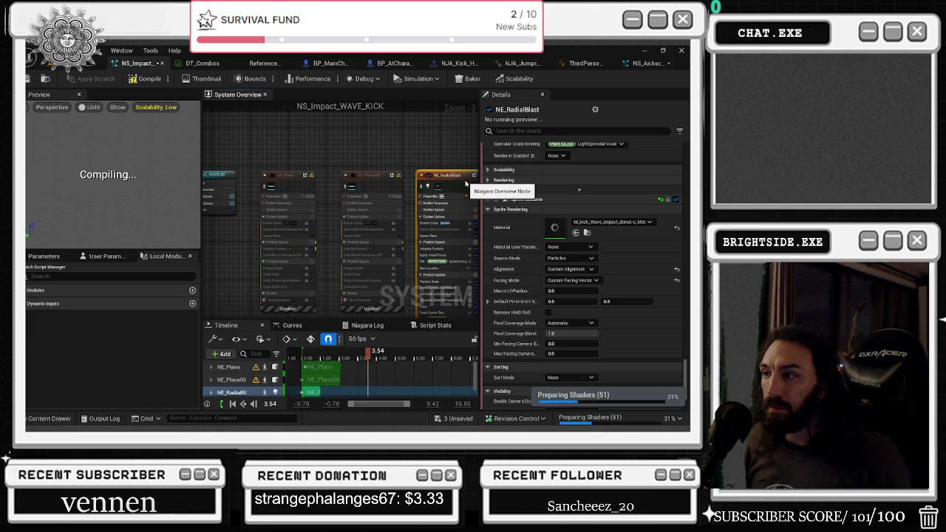
{"action": "mouse_move", "coordinate": [466, 183]}
{"action": "left_mouse_down"}
{"action": "mouse_move", "coordinate": [399, 147]}
{"action": "mouse_move", "coordinate": [402, 106]}
{"action": "left_mouse_up"}
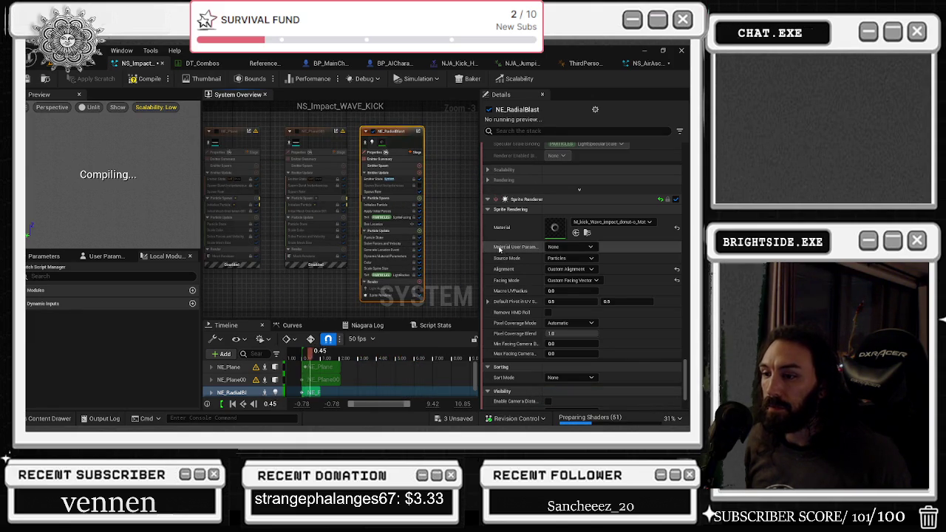
{"action": "left_click", "coordinate": [385, 151]}
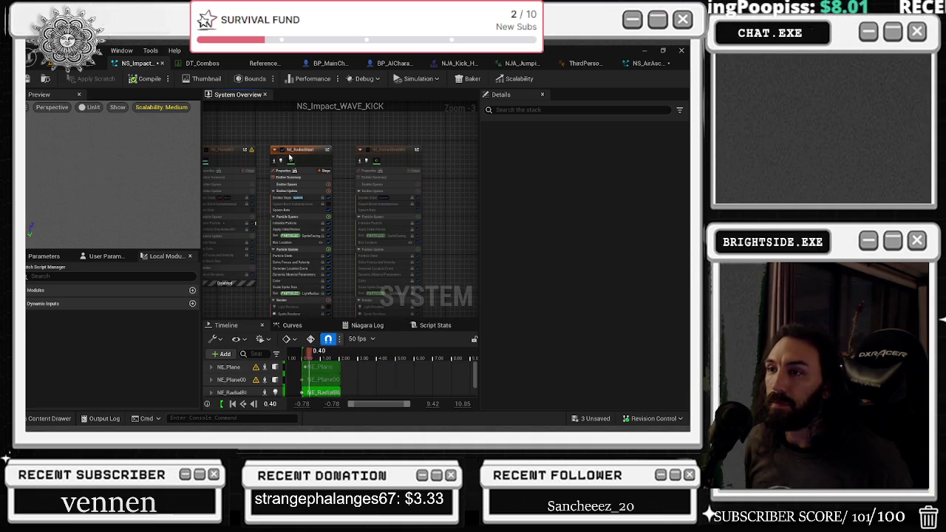
Select NE_RadialBlast and scroll through its spawn, update and render modules in Details
{"action": "left_click", "coordinate": [310, 164]}
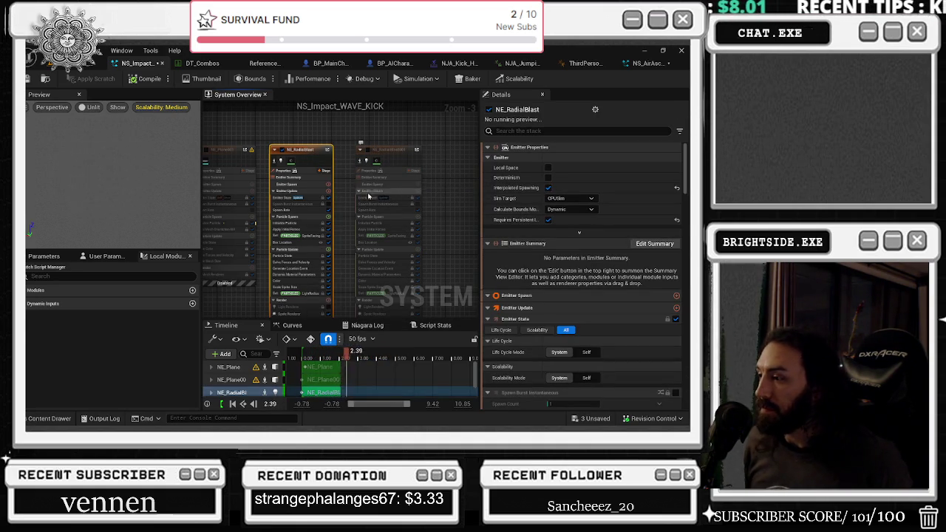
{"action": "scroll", "coordinate": [576, 244], "scroll_direction": "down", "scroll_amount": 3}
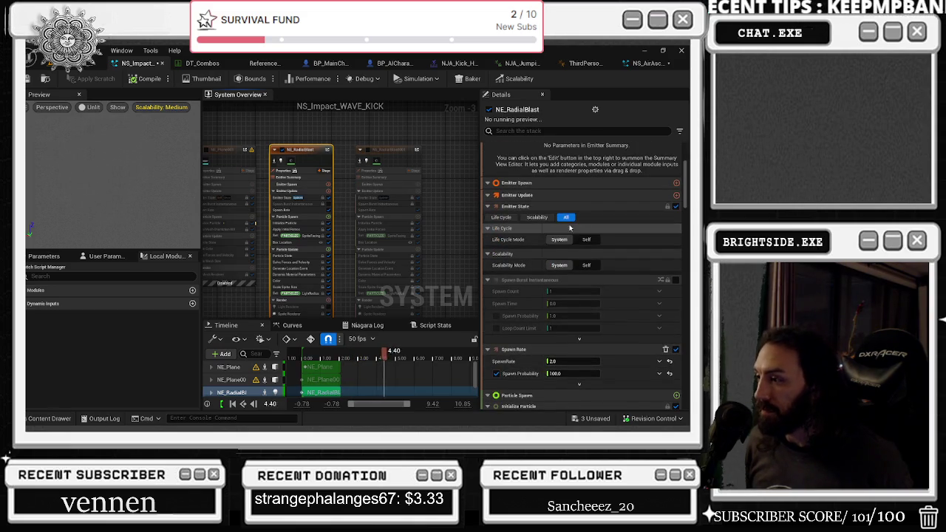
{"action": "scroll", "coordinate": [609, 379], "scroll_direction": "down", "scroll_amount": 2}
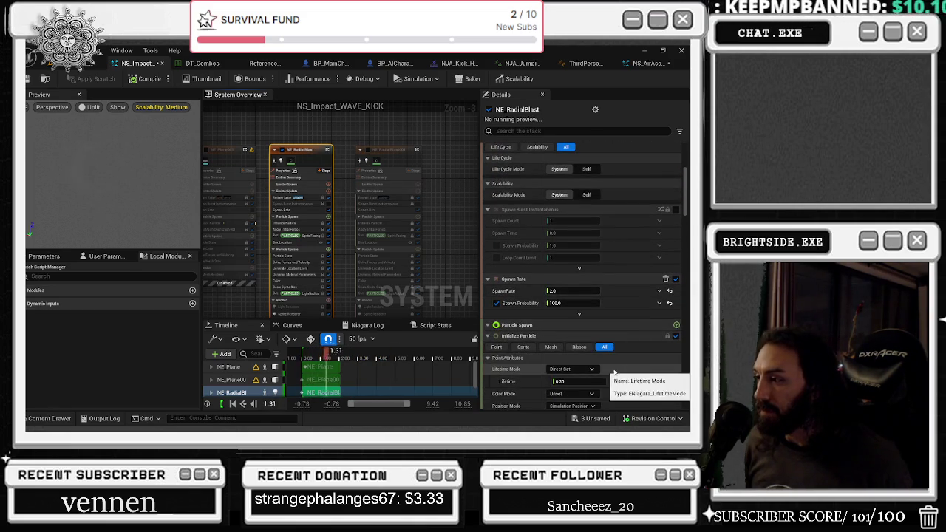
{"action": "scroll", "coordinate": [610, 379], "scroll_direction": "down", "scroll_amount": 3}
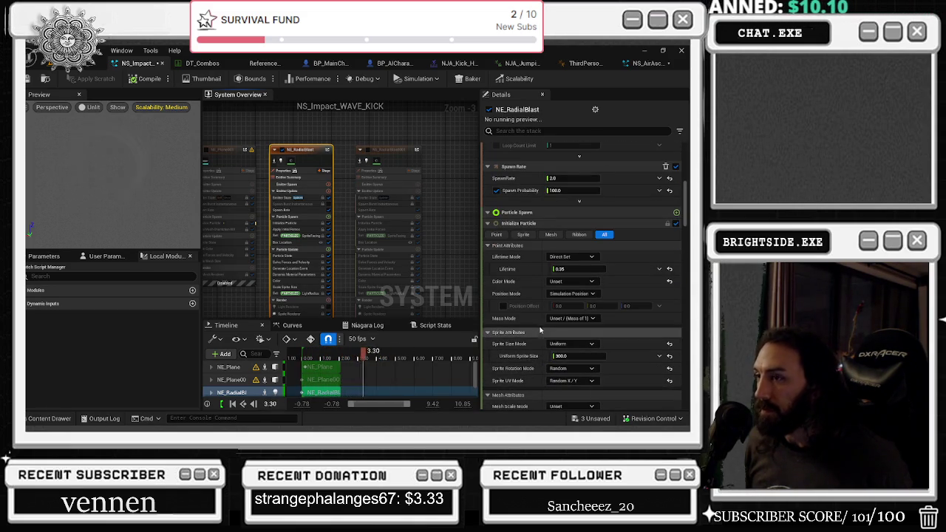
{"action": "scroll", "coordinate": [665, 354], "scroll_direction": "down", "scroll_amount": 6}
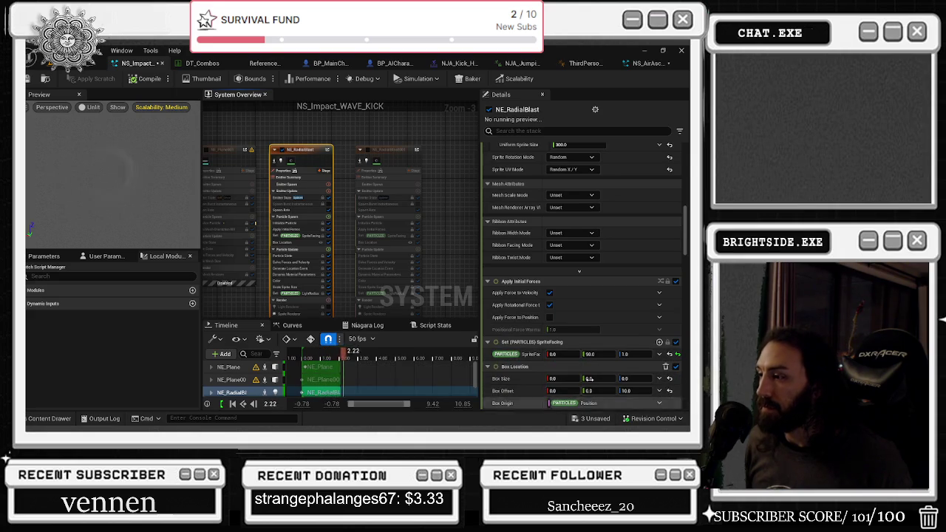
{"action": "scroll", "coordinate": [634, 239], "scroll_direction": "down", "scroll_amount": 3}
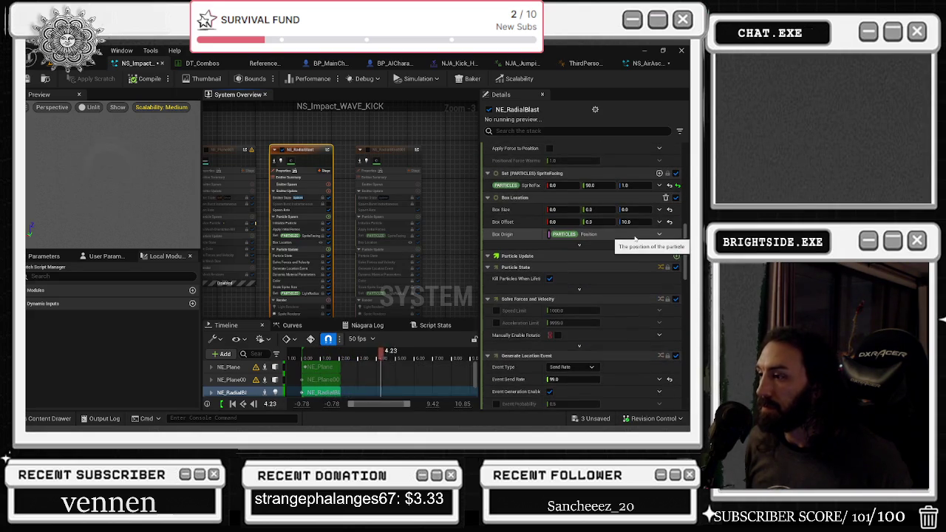
{"action": "scroll", "coordinate": [634, 238], "scroll_direction": "down", "scroll_amount": 3}
{"action": "scroll", "coordinate": [634, 239], "scroll_direction": "down", "scroll_amount": 2}
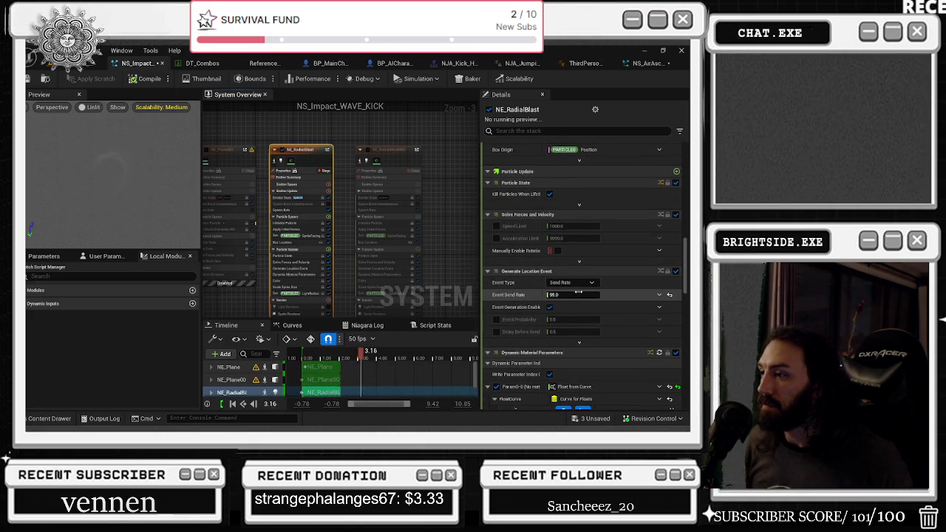
{"action": "scroll", "coordinate": [568, 309], "scroll_direction": "down", "scroll_amount": 4}
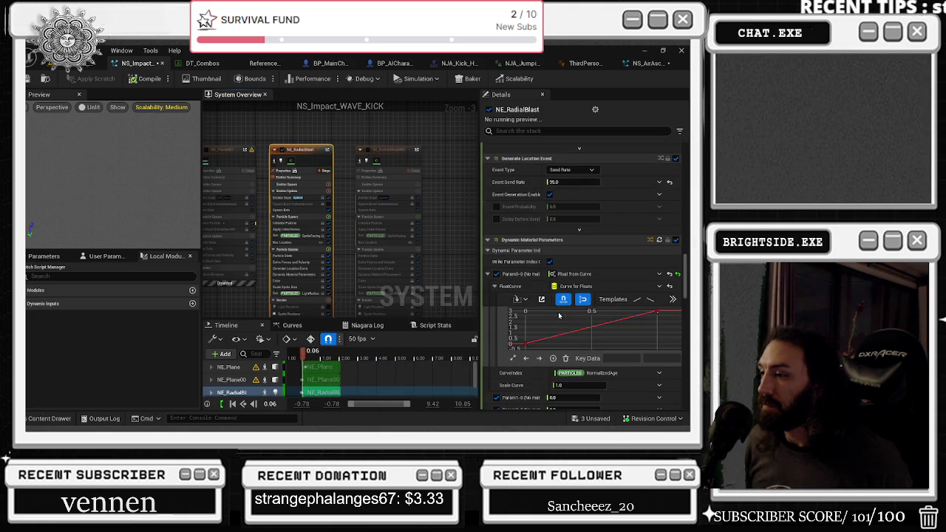
{"action": "scroll", "coordinate": [576, 288], "scroll_direction": "down", "scroll_amount": 2}
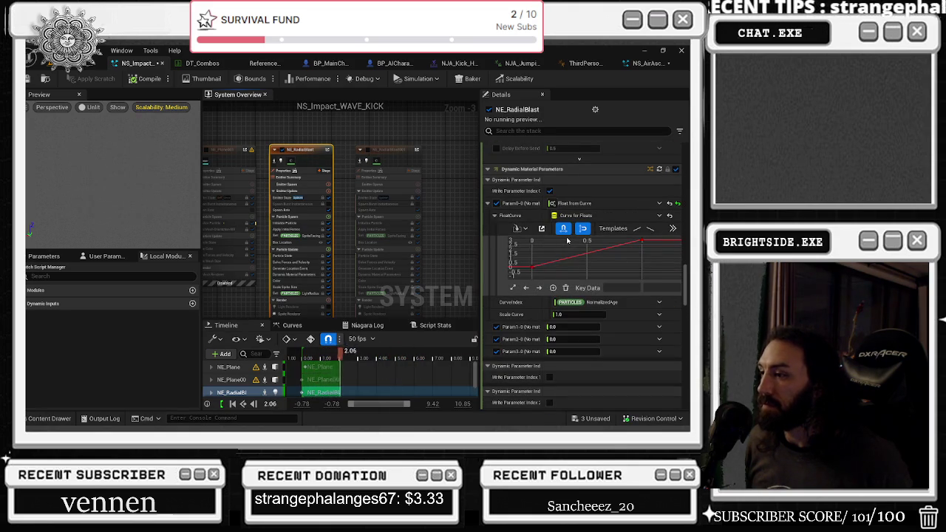
{"action": "scroll", "coordinate": [591, 332], "scroll_direction": "down", "scroll_amount": 6}
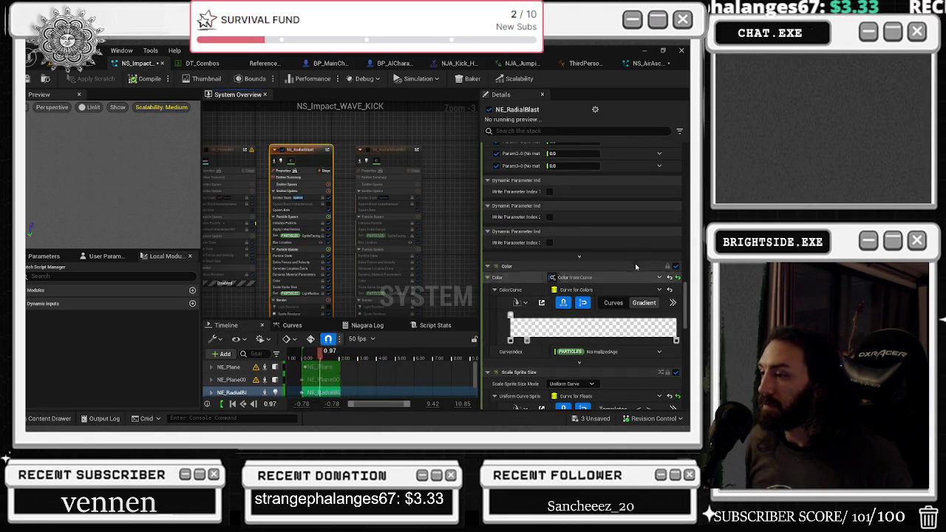
{"action": "scroll", "coordinate": [595, 236], "scroll_direction": "down", "scroll_amount": 3}
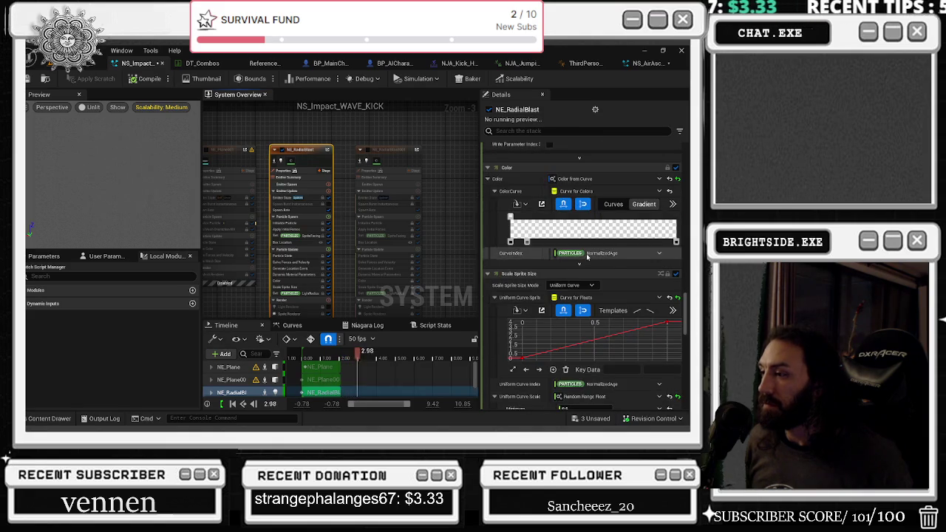
{"action": "scroll", "coordinate": [556, 325], "scroll_direction": "down", "scroll_amount": 5}
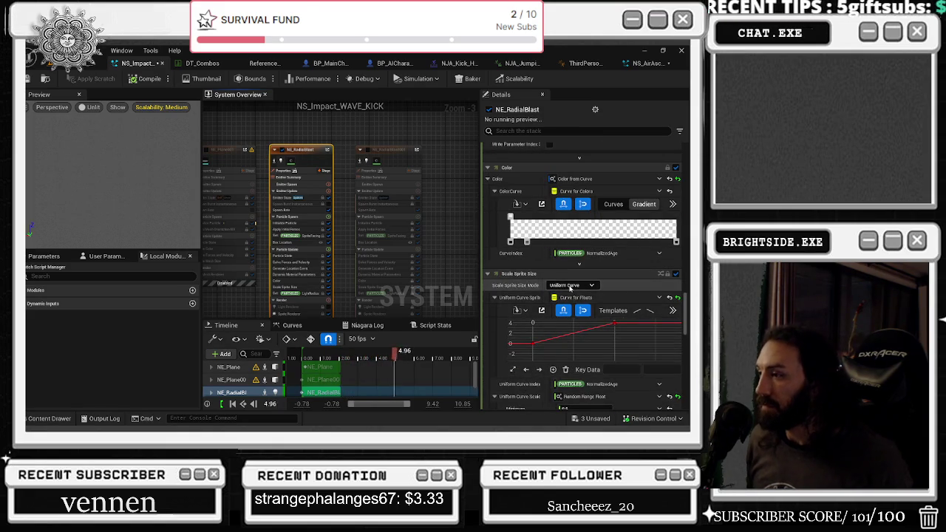
{"action": "scroll", "coordinate": [566, 268], "scroll_direction": "down", "scroll_amount": 5}
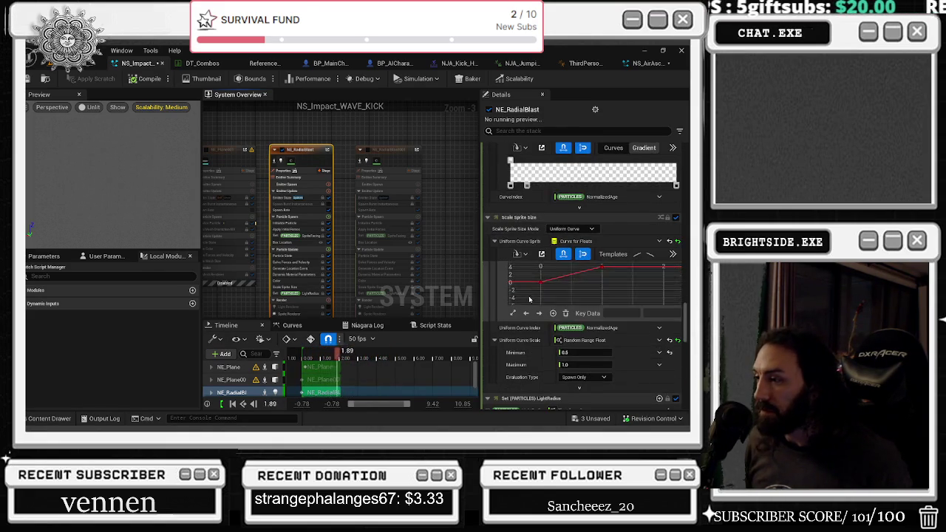
{"action": "scroll", "coordinate": [521, 372], "scroll_direction": "down", "scroll_amount": 3}
{"action": "scroll", "coordinate": [626, 368], "scroll_direction": "down", "scroll_amount": 4}
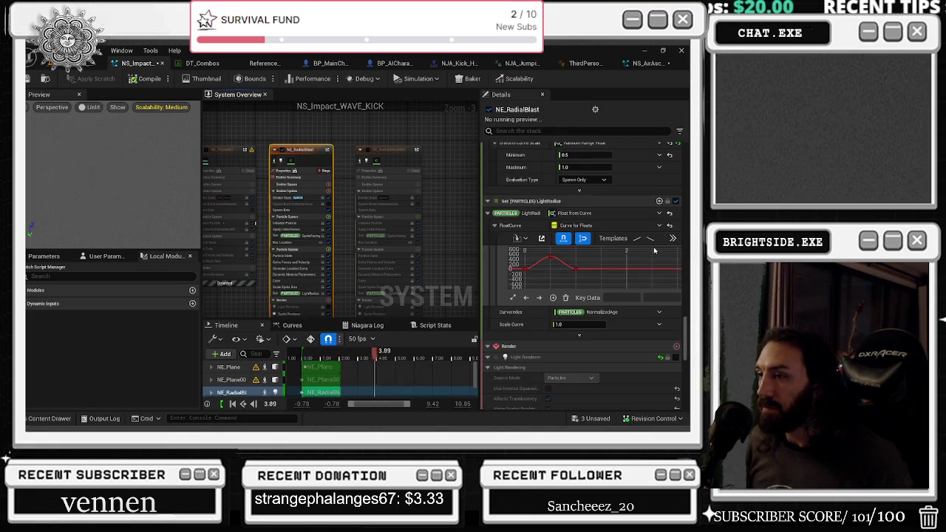
{"action": "scroll", "coordinate": [626, 368], "scroll_direction": "down", "scroll_amount": 5}
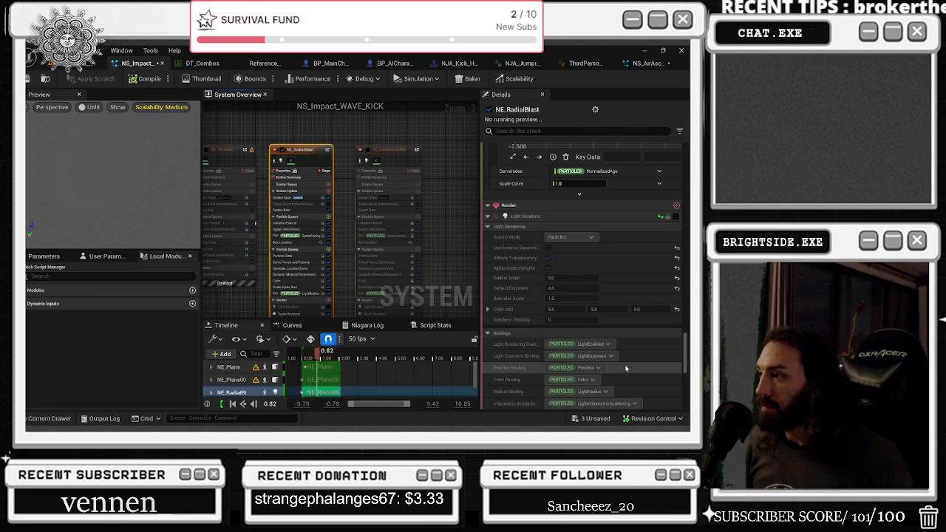
{"action": "scroll", "coordinate": [643, 314], "scroll_direction": "down", "scroll_amount": 2}
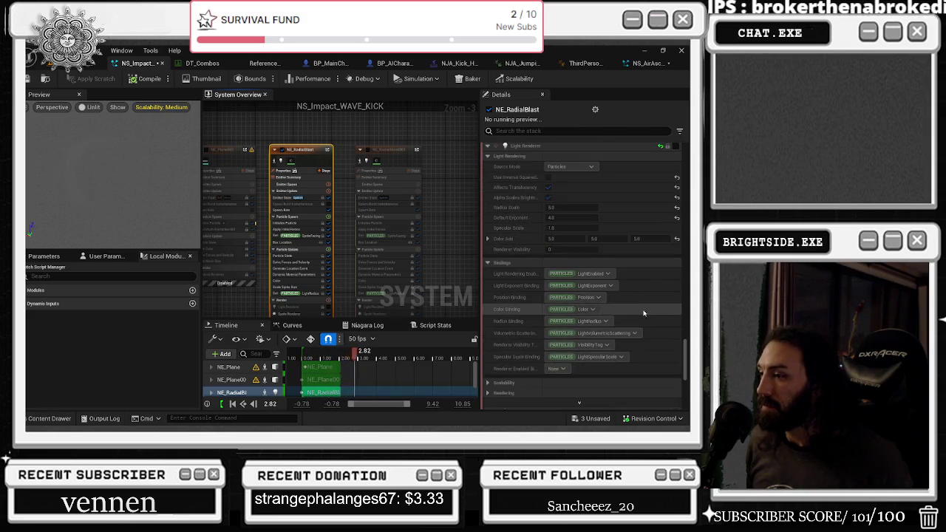
{"action": "scroll", "coordinate": [644, 316], "scroll_direction": "down", "scroll_amount": 2}
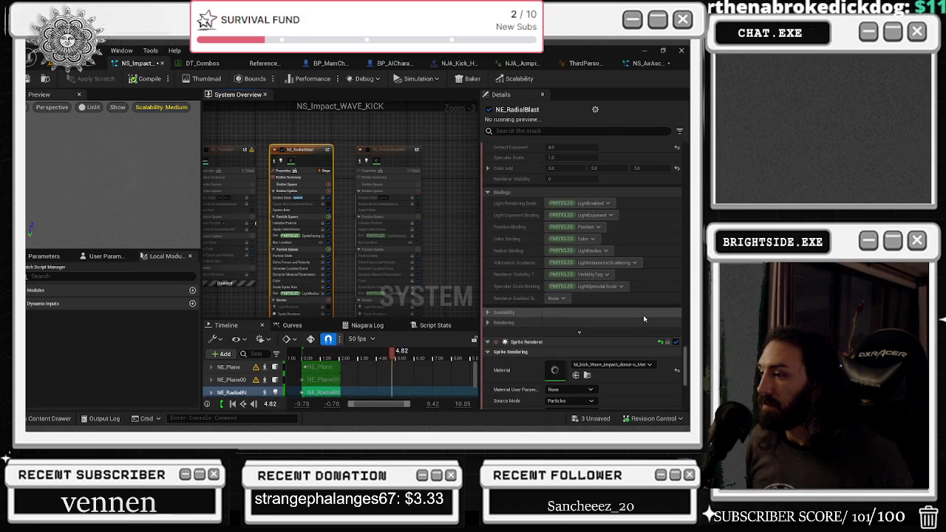
{"action": "scroll", "coordinate": [642, 314], "scroll_direction": "down", "scroll_amount": 2}
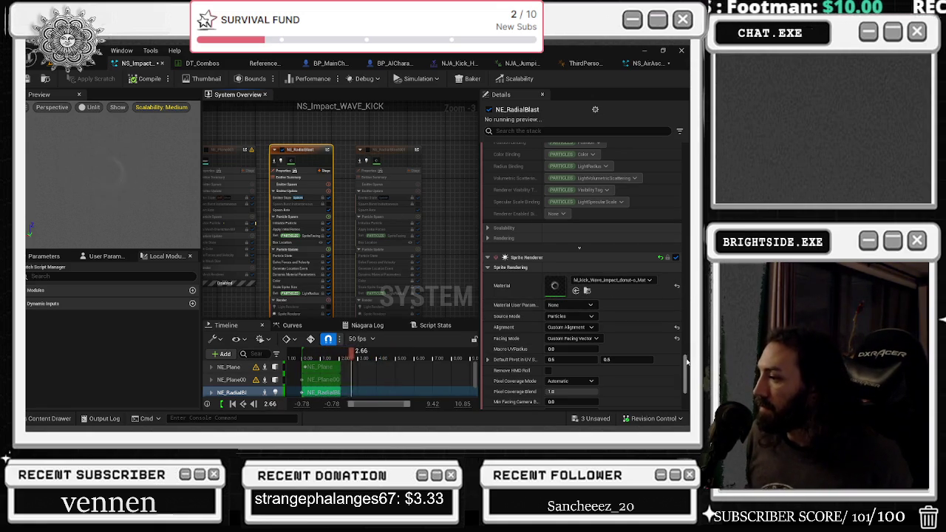
{"action": "scroll", "coordinate": [630, 258], "scroll_direction": "up", "scroll_amount": 10}
{"action": "scroll", "coordinate": [556, 230], "scroll_direction": "down", "scroll_amount": 1}
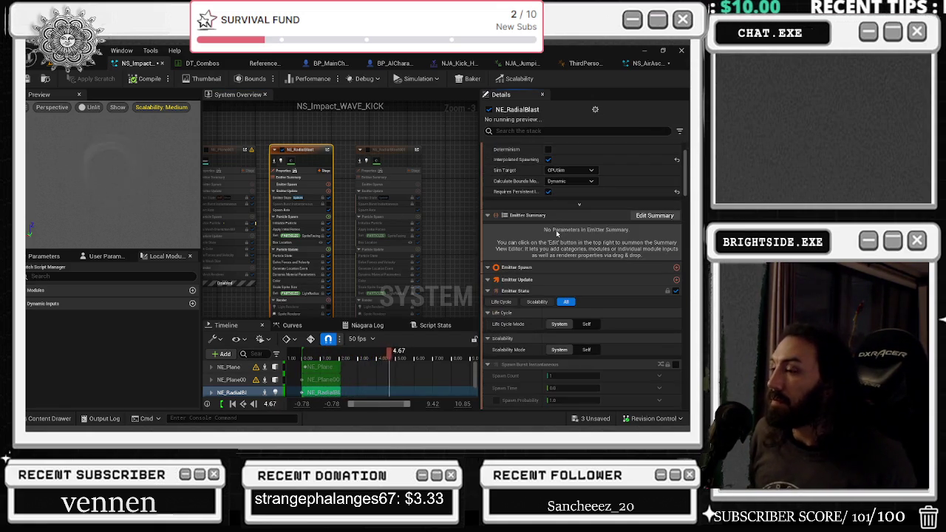
Turn off Interpolated Spawning and set NE_RadialBlast's spawn rate to 1
{"action": "left_click", "coordinate": [547, 160]}
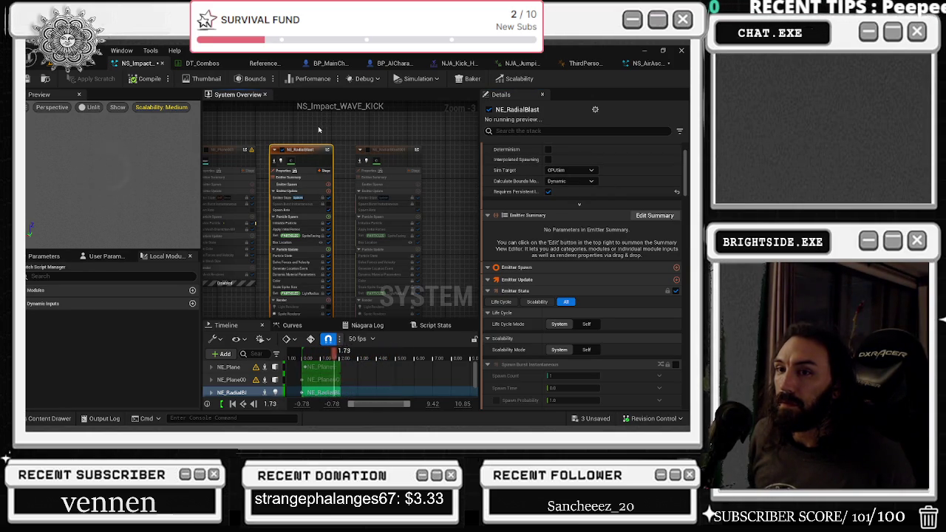
{"action": "scroll", "coordinate": [617, 201], "scroll_direction": "down", "scroll_amount": 2}
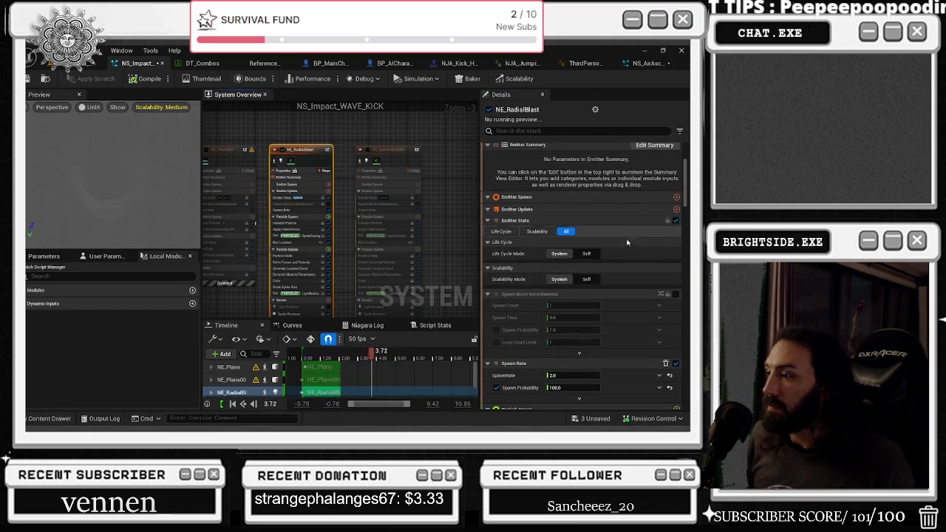
{"action": "type", "text": "1"}
{"action": "key", "text": "Return"}
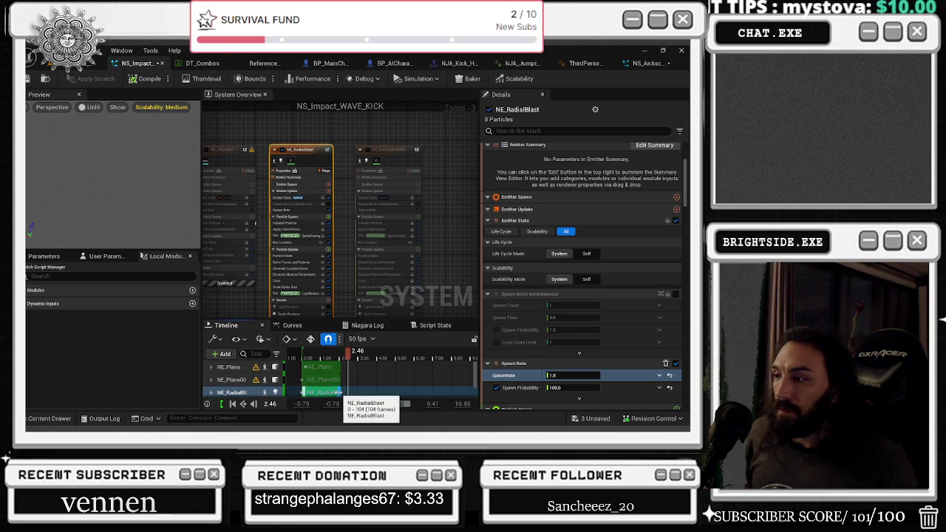
Set Life Cycle Mode to Self, Loop Behavior to Once and Loop Duration to 4
{"action": "left_click", "coordinate": [592, 255]}
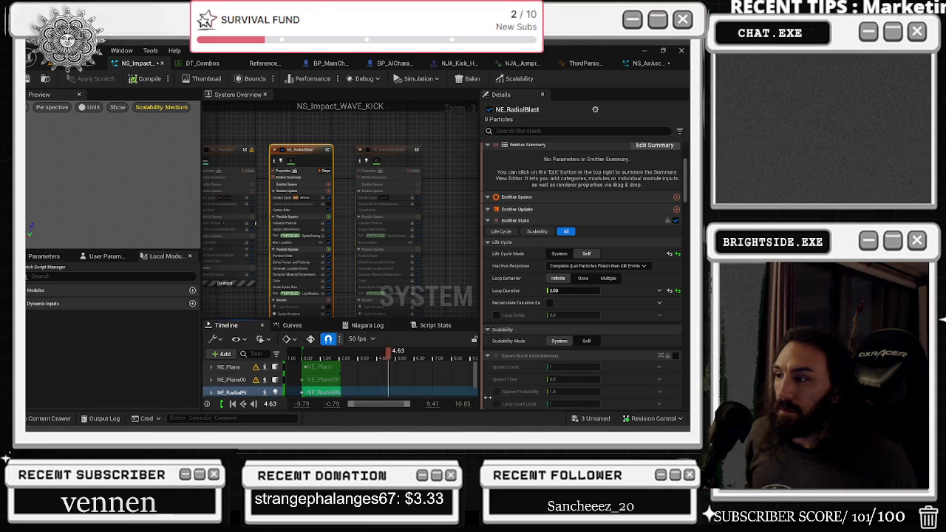
{"action": "left_click", "coordinate": [583, 278]}
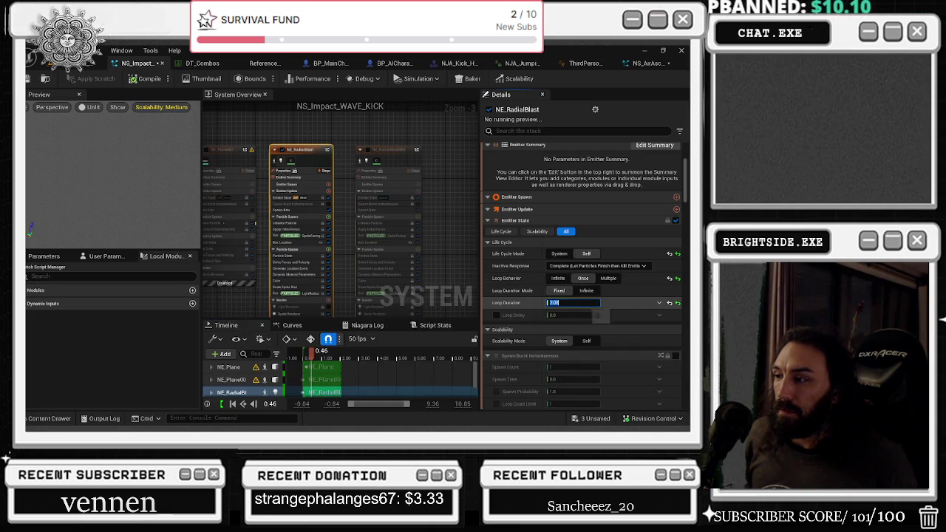
{"action": "type", "text": "3"}
{"action": "key", "text": "BackSpace"}
{"action": "type", "text": "4"}
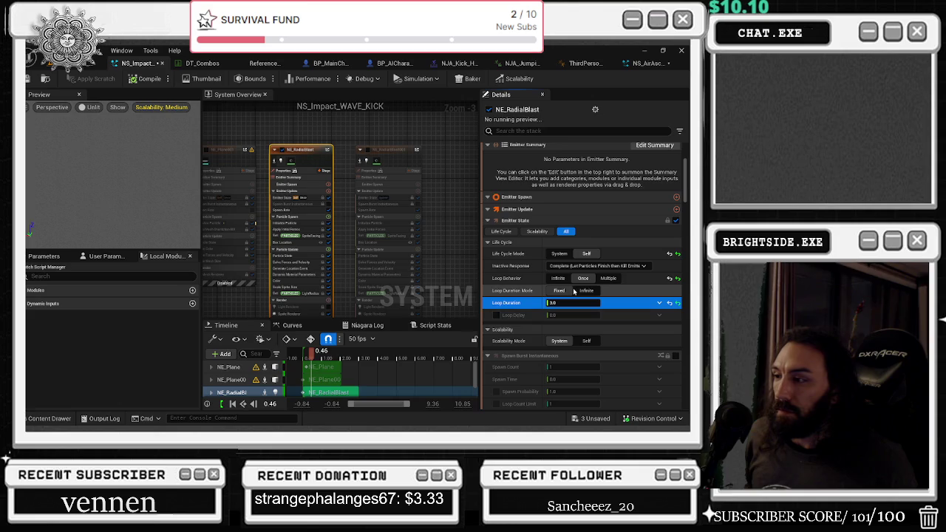
{"action": "key", "text": "Return"}
{"action": "left_click", "coordinate": [377, 153]}
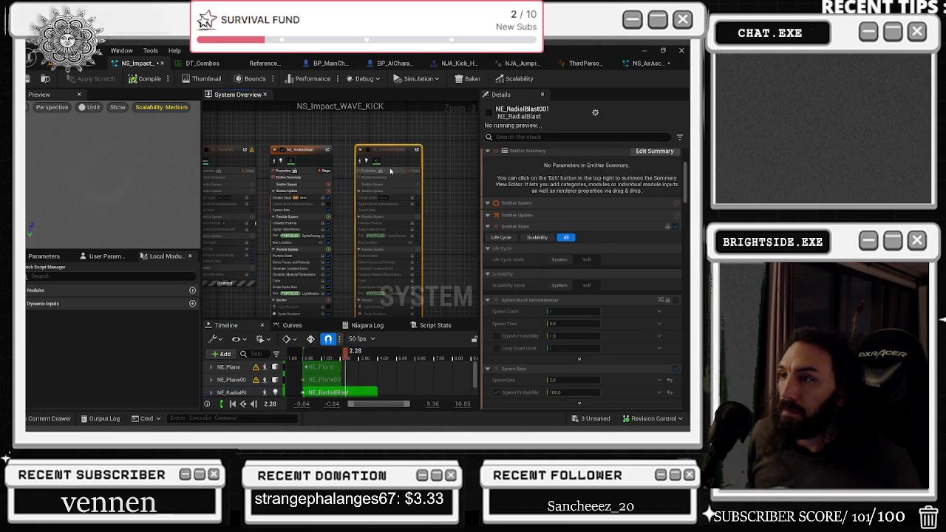
Delete the duplicate NE_RadialBlast001 emitter
{"action": "key", "text": "Delete"}
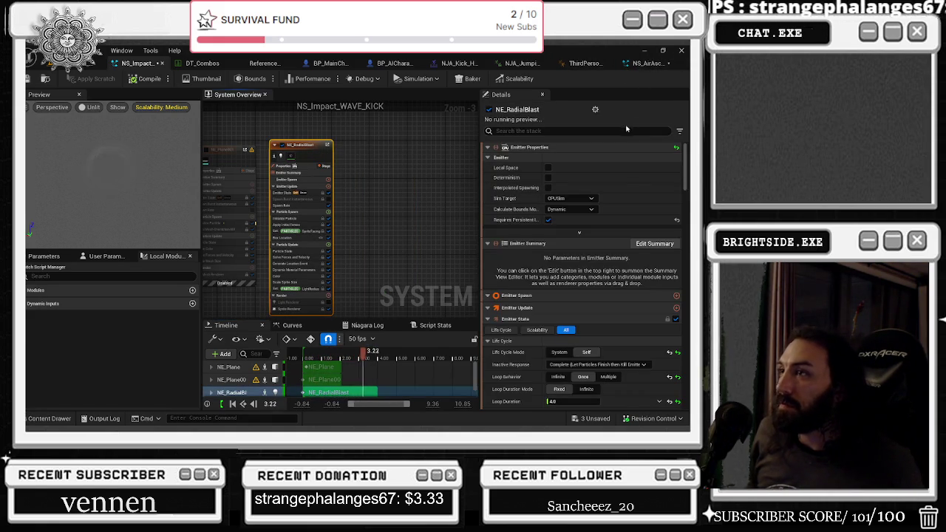
{"action": "scroll", "coordinate": [580, 311], "scroll_direction": "down", "scroll_amount": 1}
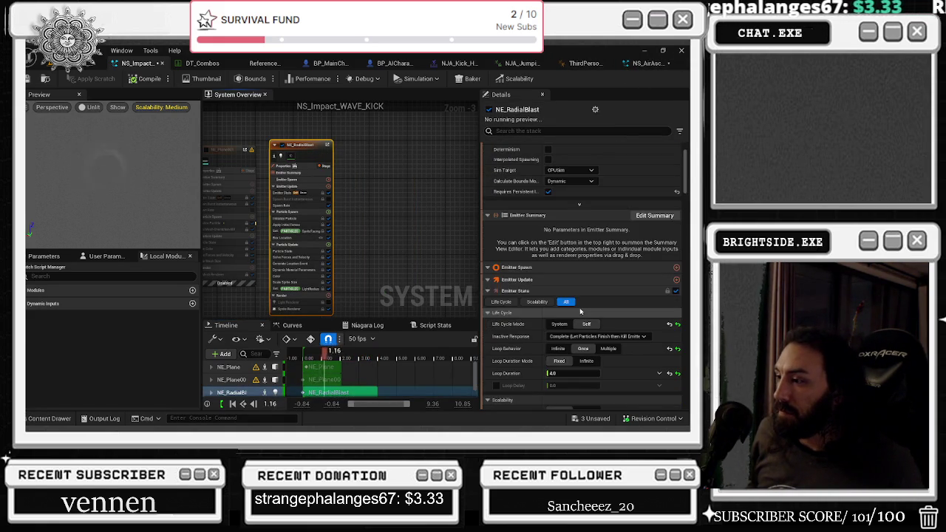
{"action": "key", "text": "alt+Tab"}
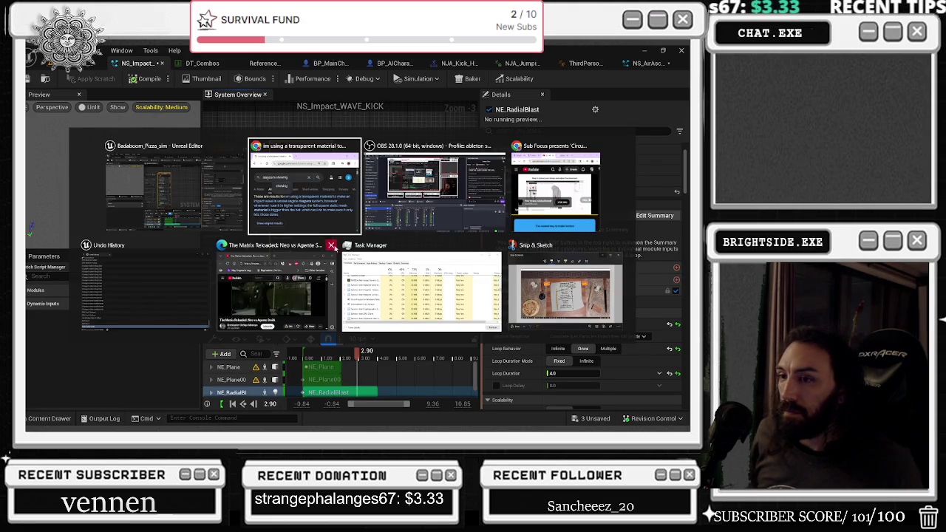
{"action": "left_click", "coordinate": [330, 247]}
{"action": "key", "text": "alt+Tab"}
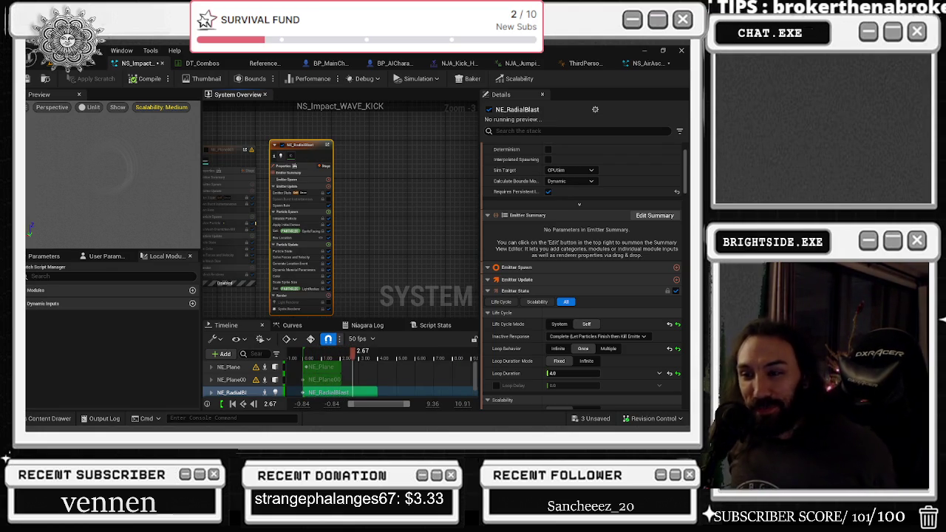
Recentre the graph and show the system's lifecycle settings with its 5.0 loop duration
{"action": "mouse_move", "coordinate": [260, 136]}
{"action": "left_mouse_down"}
{"action": "mouse_move", "coordinate": [347, 164]}
{"action": "mouse_move", "coordinate": [446, 155]}
{"action": "mouse_move", "coordinate": [351, 145]}
{"action": "left_mouse_up"}
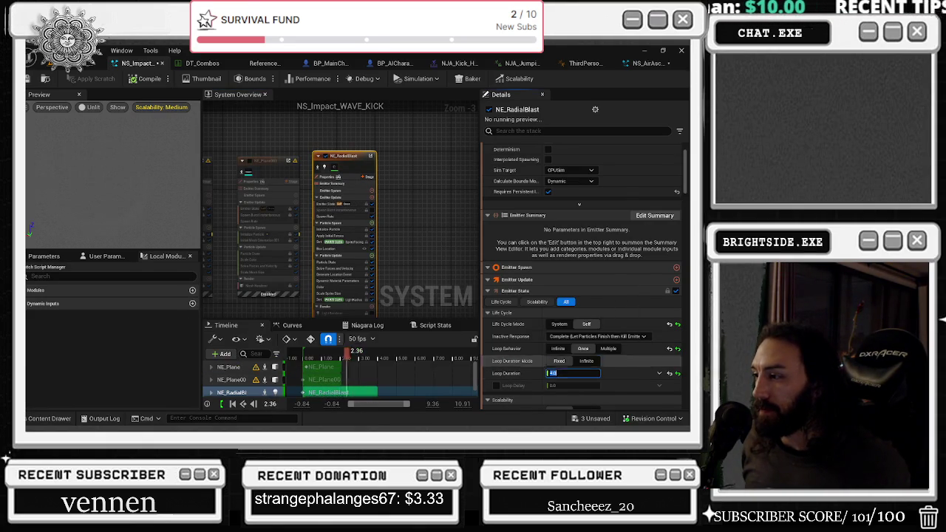
{"action": "scroll", "coordinate": [620, 379], "scroll_direction": "down", "scroll_amount": 1}
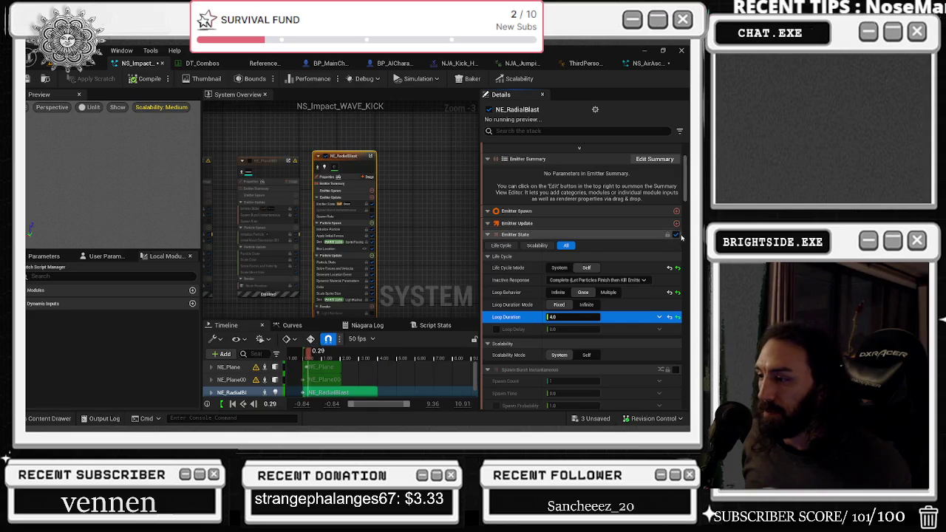
{"action": "scroll", "coordinate": [620, 379], "scroll_direction": "down", "scroll_amount": 1}
{"action": "left_click", "coordinate": [385, 388]}
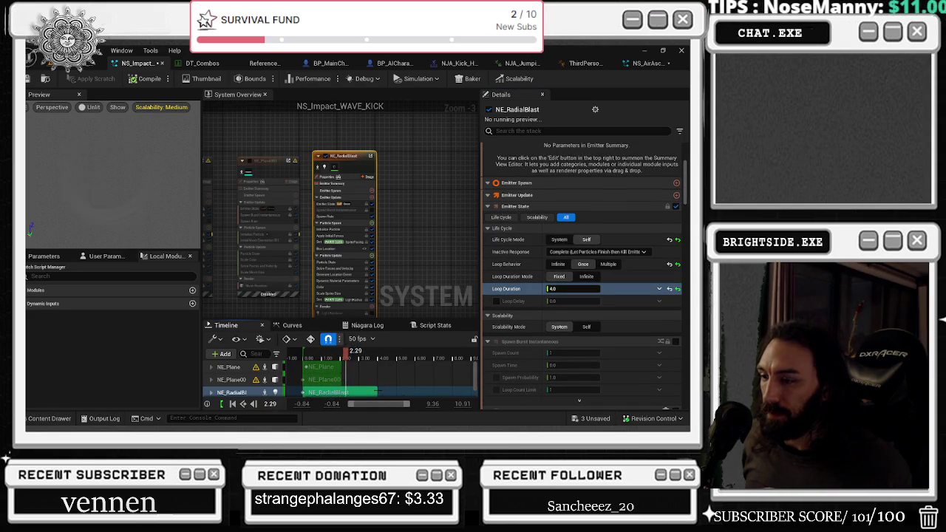
{"action": "left_click", "coordinate": [355, 377]}
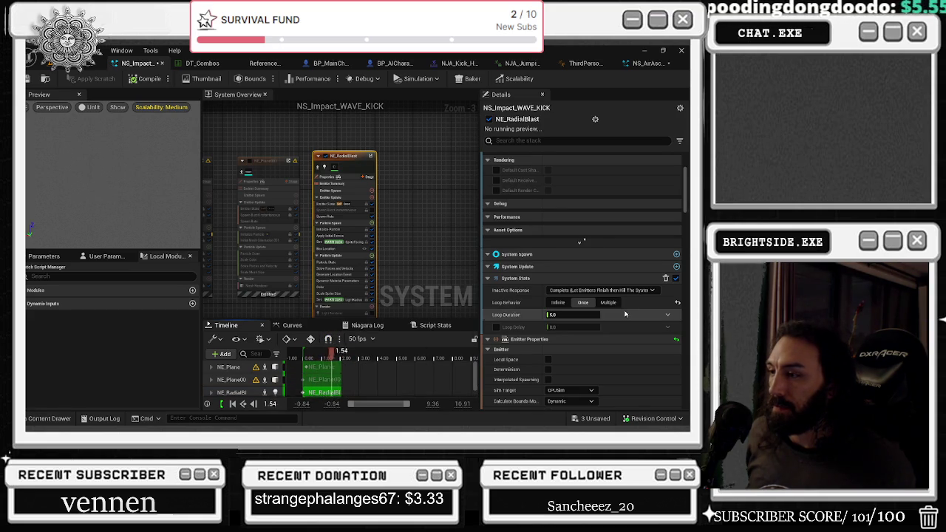
Select the NS_Impact_WAVE_KICK system and commit its System State loop duration
{"action": "left_click_drag", "start_coordinate": [214, 162], "coordinate": [306, 209]}
{"action": "left_click", "coordinate": [350, 210]}
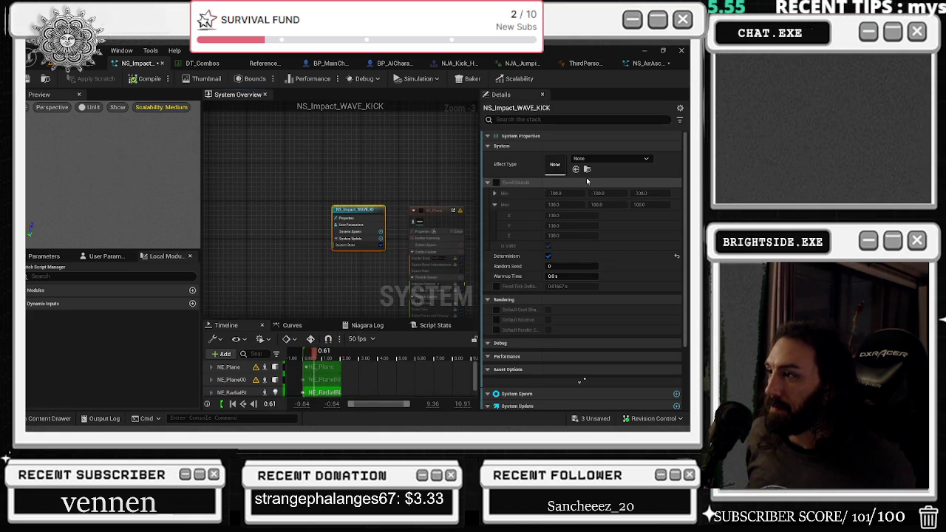
{"action": "scroll", "coordinate": [628, 283], "scroll_direction": "down", "scroll_amount": 2}
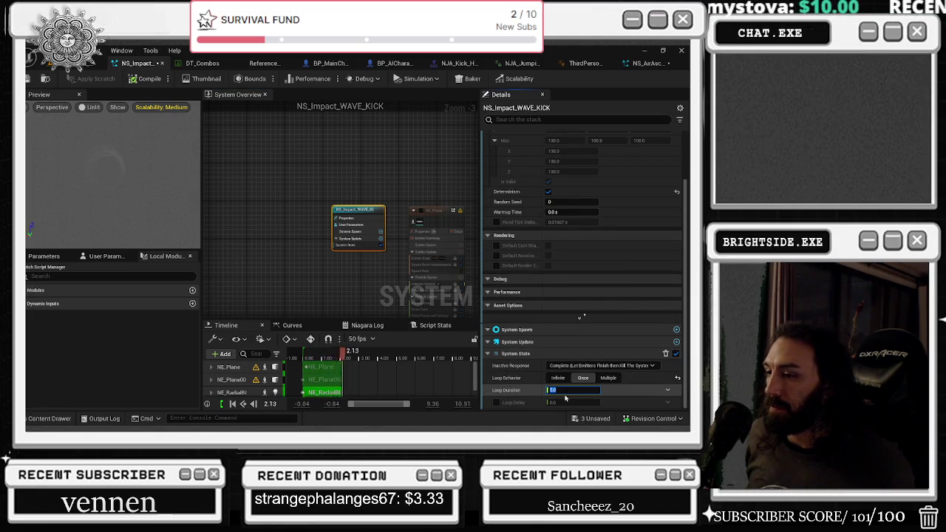
{"action": "key", "text": "Return"}
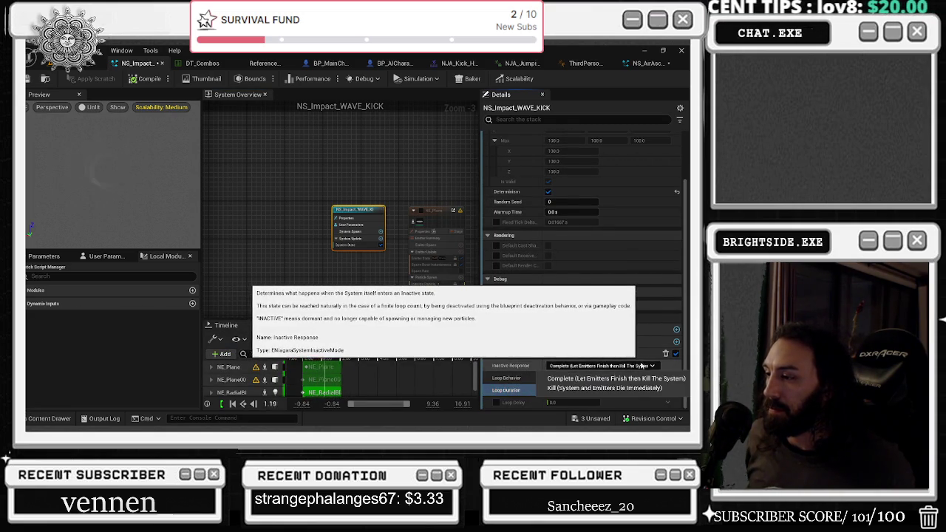
Switch the inactive response to Kill and back to Complete, then reselect NE_RadialBlast
{"action": "left_click", "coordinate": [613, 387]}
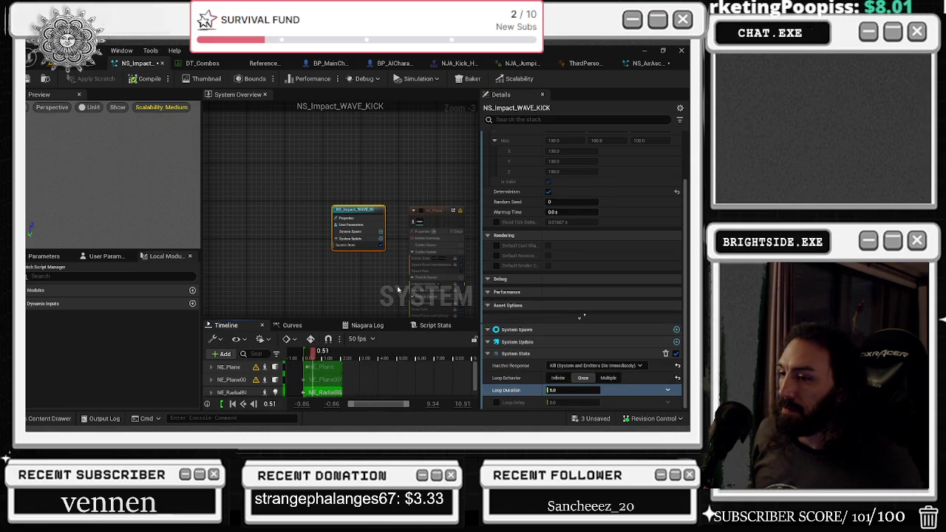
{"action": "left_click", "coordinate": [569, 365]}
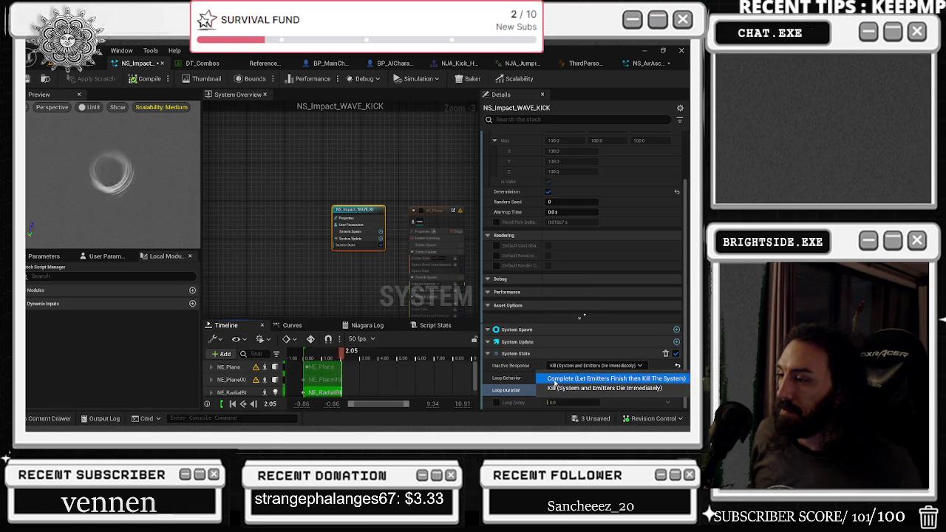
{"action": "left_click", "coordinate": [556, 379]}
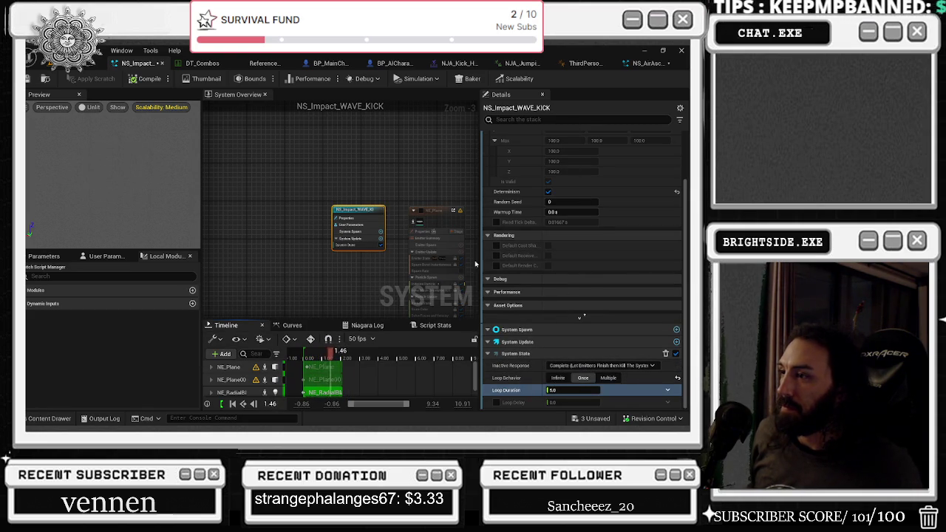
{"action": "mouse_move", "coordinate": [440, 180]}
{"action": "left_mouse_down"}
{"action": "mouse_move", "coordinate": [398, 197]}
{"action": "mouse_move", "coordinate": [384, 158]}
{"action": "left_mouse_up"}
{"action": "left_click", "coordinate": [440, 200]}
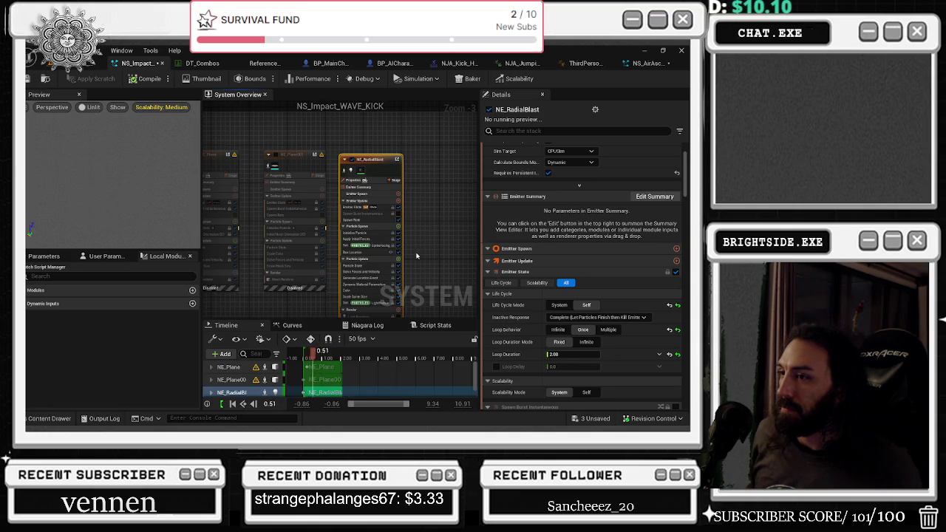
Inspect NE_RadialBlast's Emitter State, Initialize Particle, Light Renderer and Properties, then show System Properties
{"action": "scroll", "coordinate": [405, 264], "scroll_direction": "up", "scroll_amount": 2}
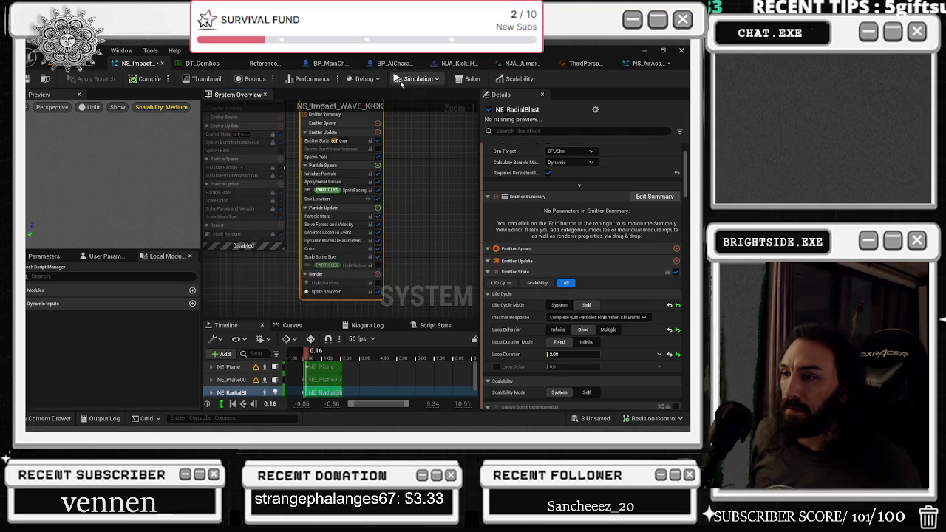
{"action": "left_click_drag", "start_coordinate": [390, 220], "coordinate": [385, 277]}
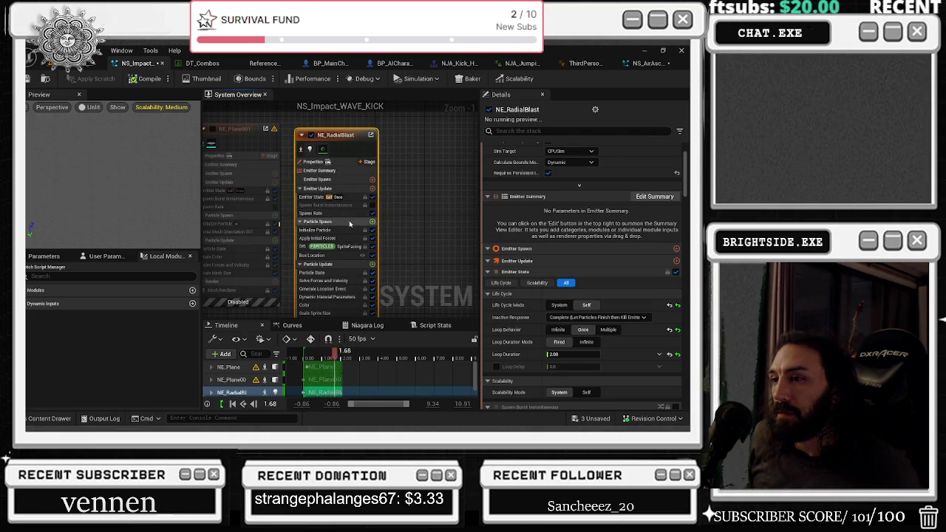
{"action": "left_click", "coordinate": [304, 198]}
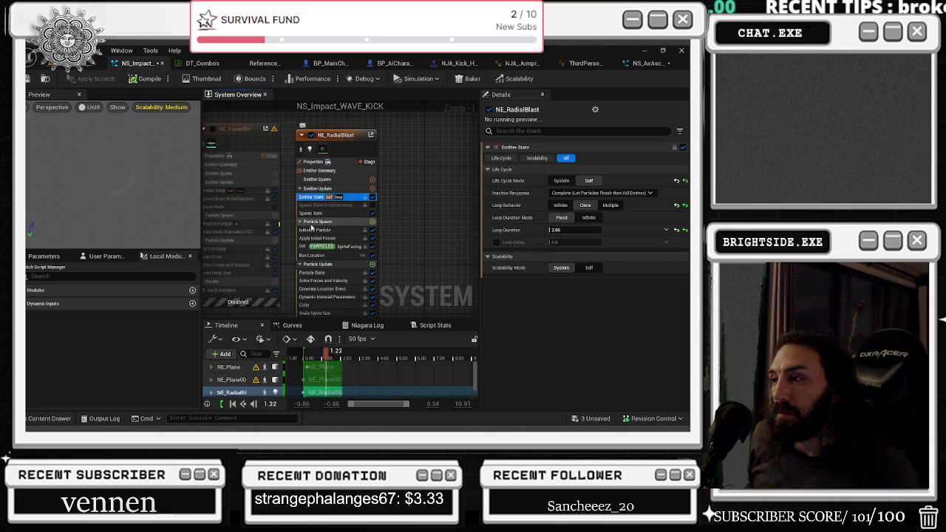
{"action": "left_click", "coordinate": [329, 231]}
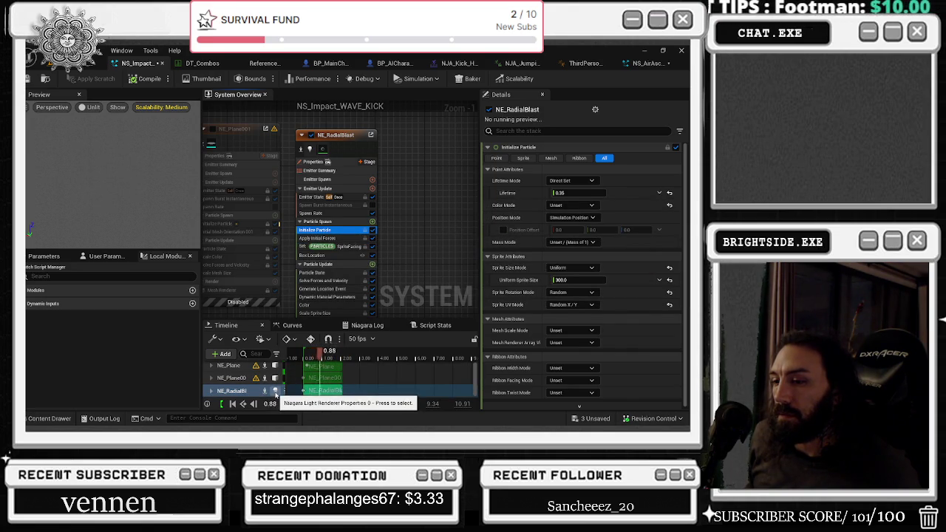
{"action": "left_click", "coordinate": [275, 392]}
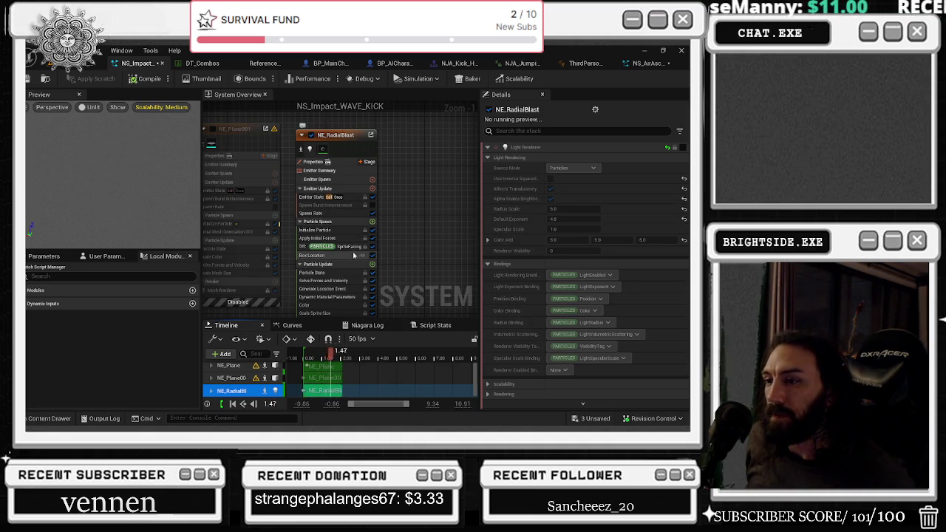
{"action": "left_click", "coordinate": [339, 162]}
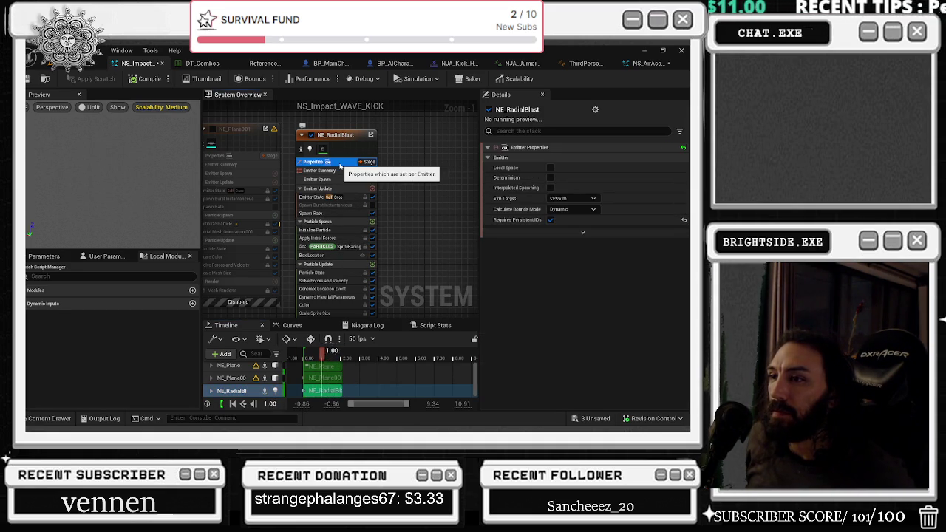
{"action": "left_click", "coordinate": [338, 152]}
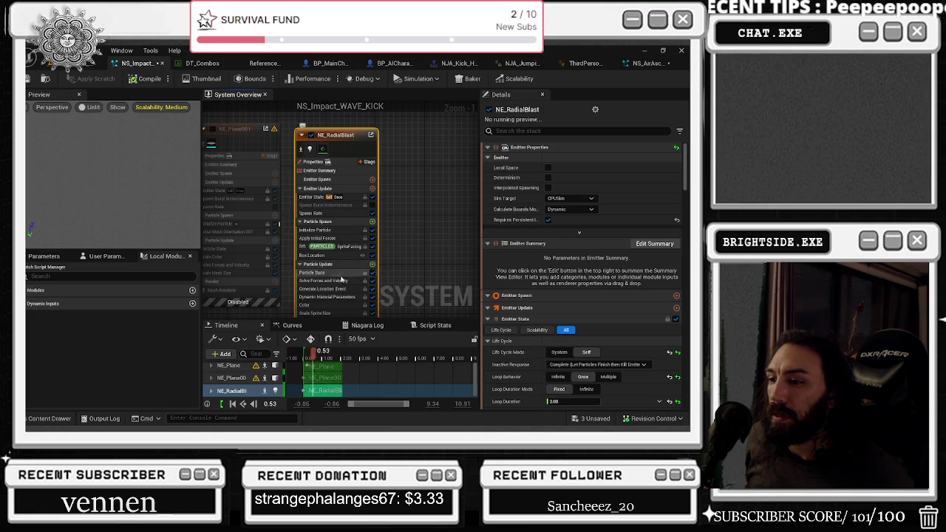
{"action": "left_click", "coordinate": [327, 391]}
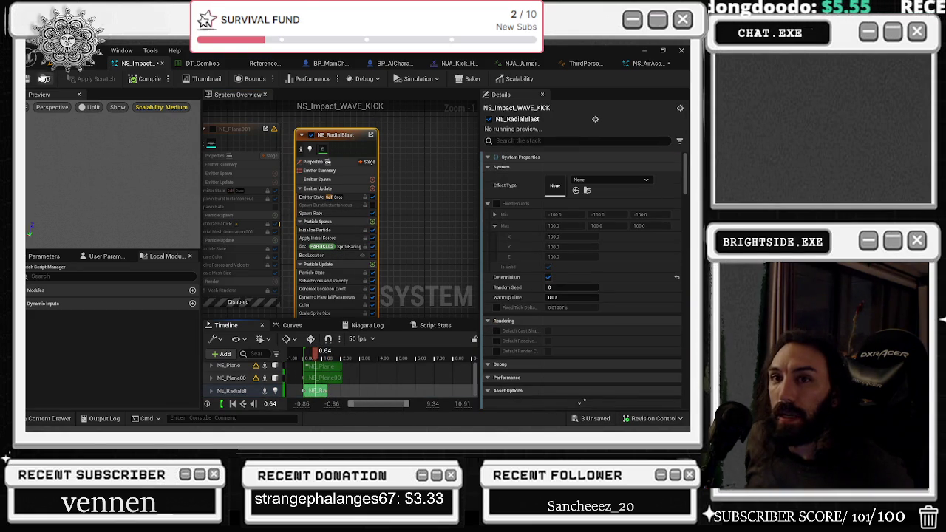
Save NS_Impact_WAVE_KICK and look through the other open editor tabs
{"action": "left_click", "coordinate": [44, 78]}
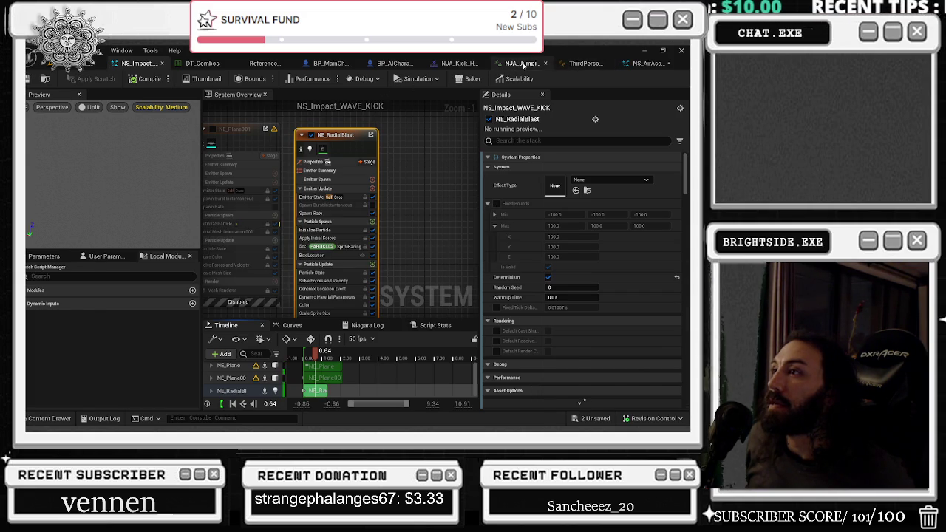
{"action": "left_click", "coordinate": [526, 63]}
{"action": "left_click", "coordinate": [584, 63]}
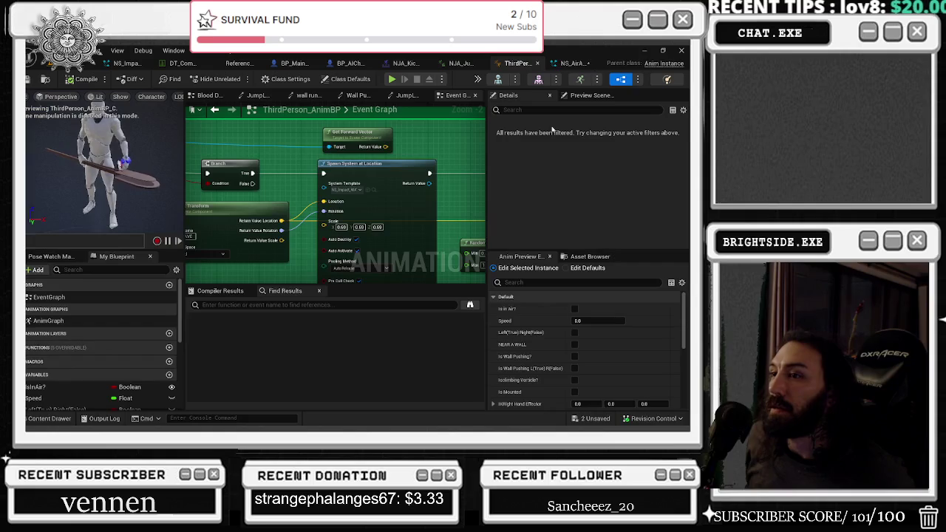
{"action": "left_click", "coordinate": [580, 64]}
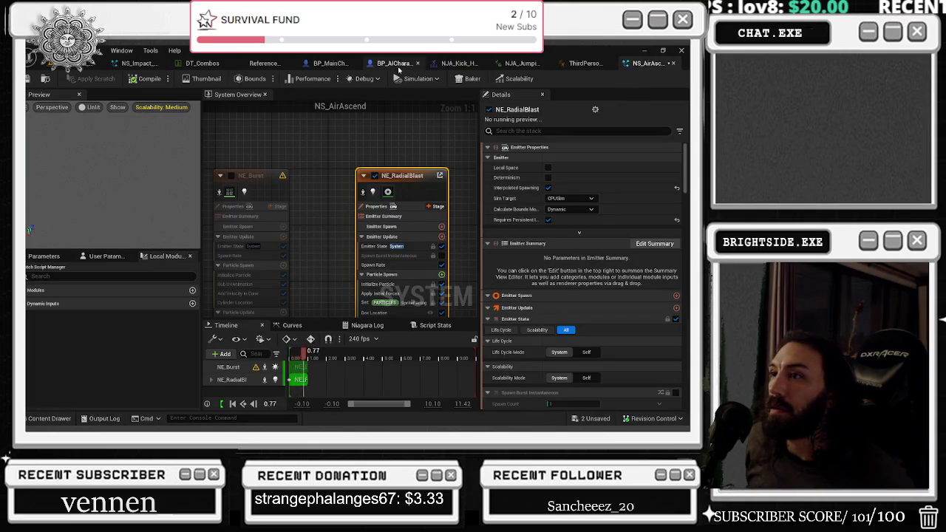
Close the NS_AirAscend tab and return to the NS_Impact_WAVE_KICK effect
{"action": "left_click", "coordinate": [670, 63]}
{"action": "left_click", "coordinate": [192, 65]}
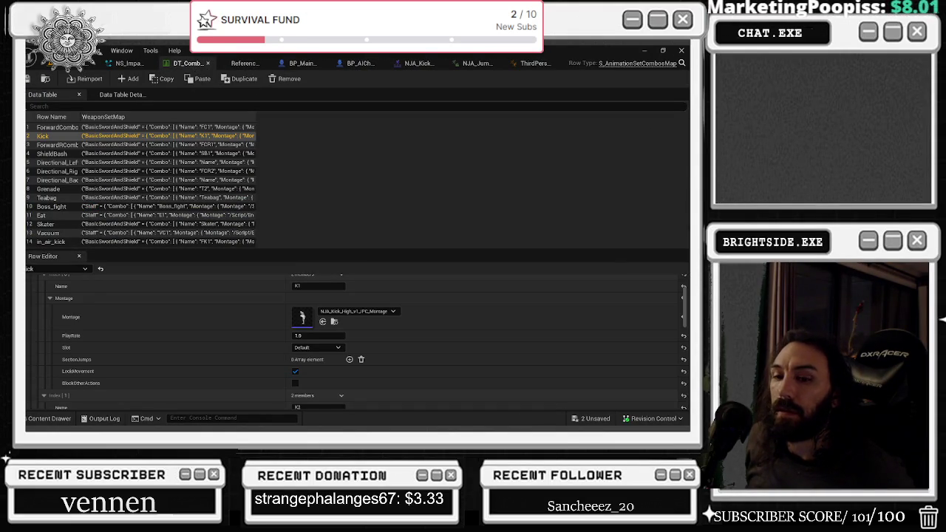
{"action": "left_click", "coordinate": [51, 419]}
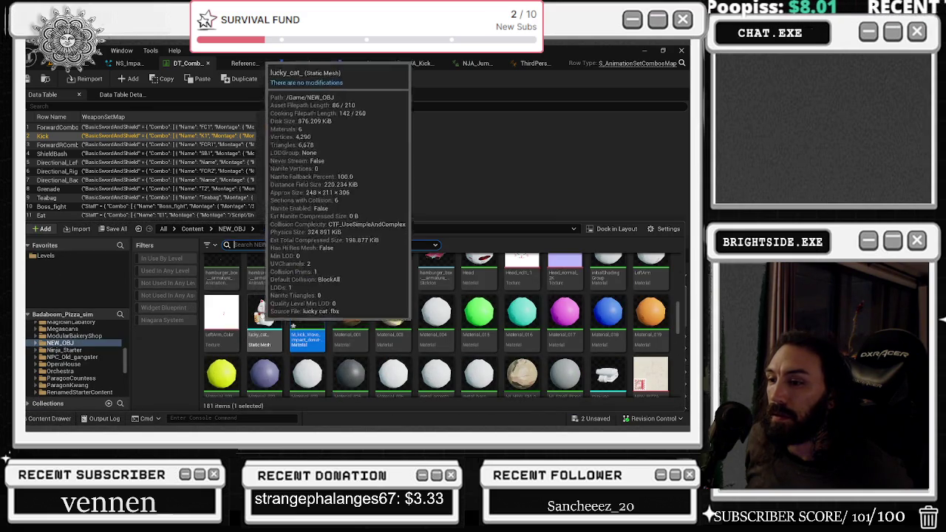
{"action": "left_click", "coordinate": [130, 64]}
{"action": "left_click", "coordinate": [46, 50]}
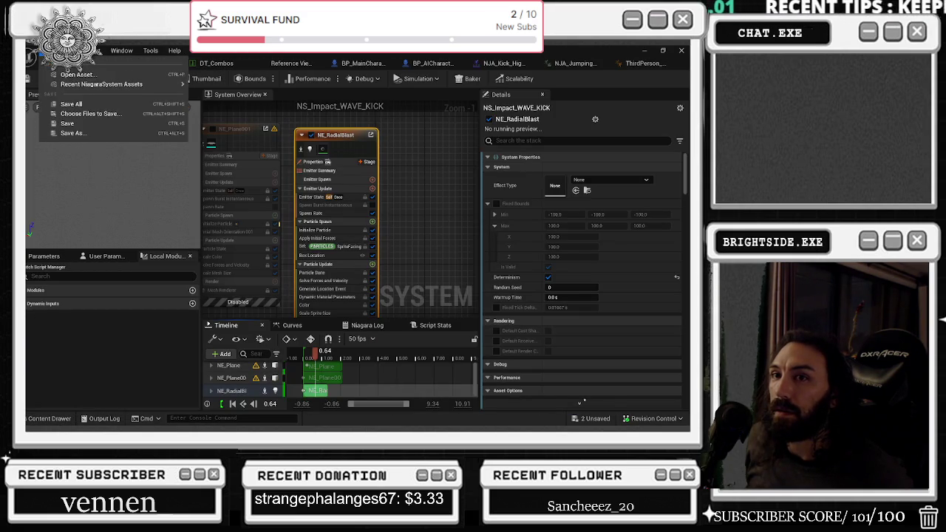
Open NS_RadialBlast, then reopen NS_AirAscend from the recent Niagara systems list
{"action": "mouse_move", "coordinate": [111, 84]}
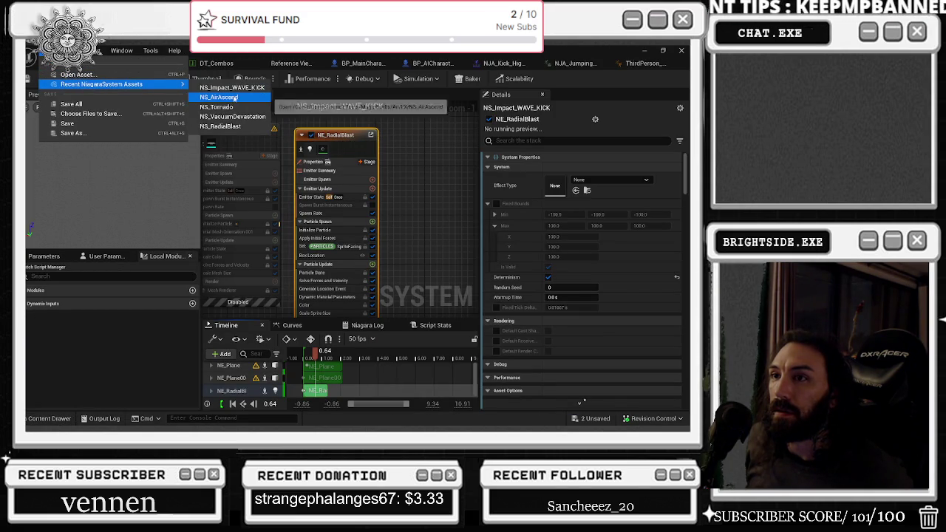
{"action": "left_click", "coordinate": [239, 127]}
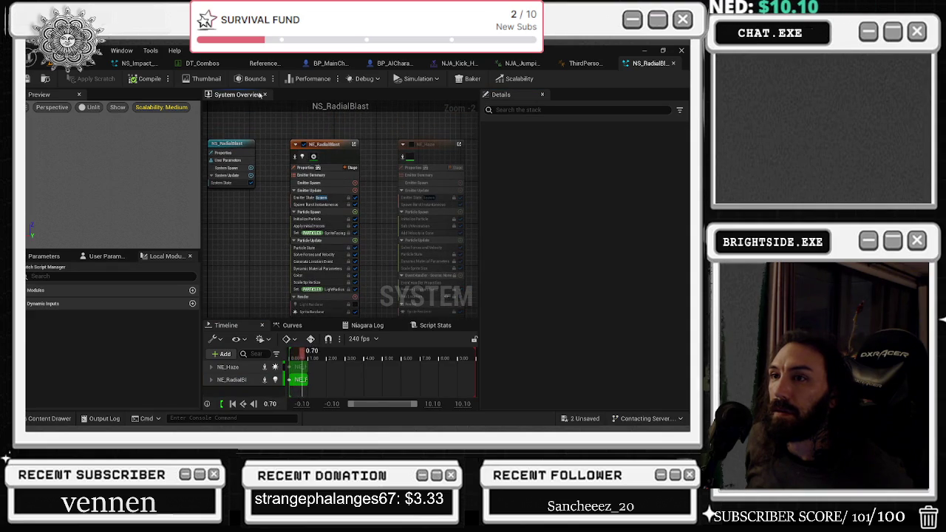
{"action": "left_click", "coordinate": [51, 50]}
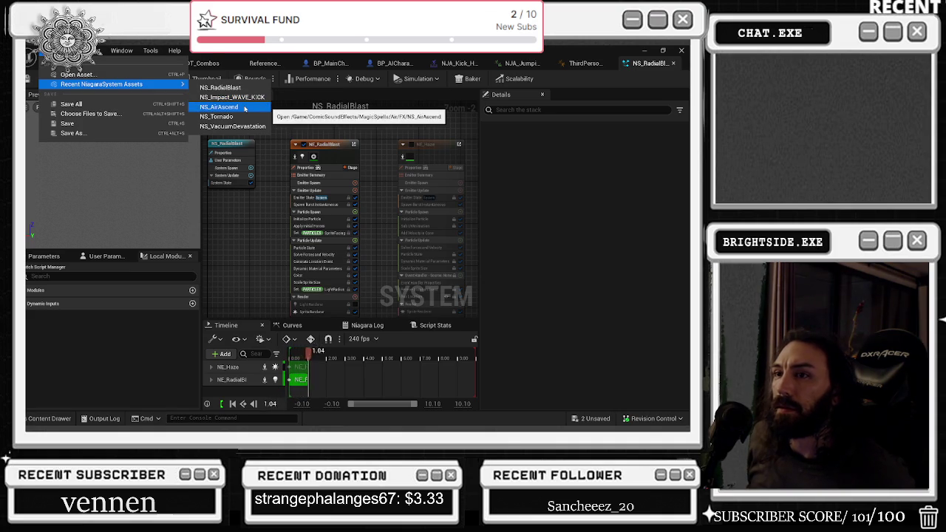
{"action": "left_click", "coordinate": [244, 109]}
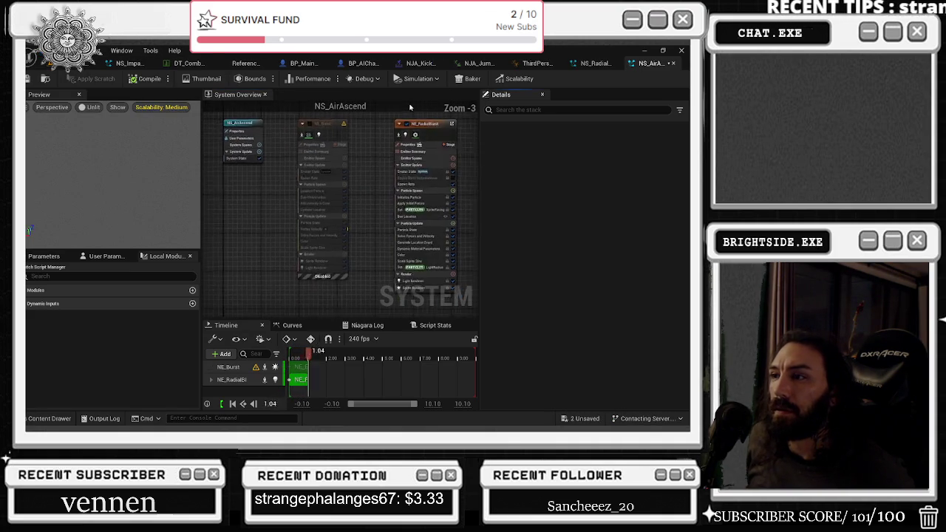
Re-enable the NE_Burst emitter, recompile NS_AirAscend, and close its tab
{"action": "left_click", "coordinate": [294, 150]}
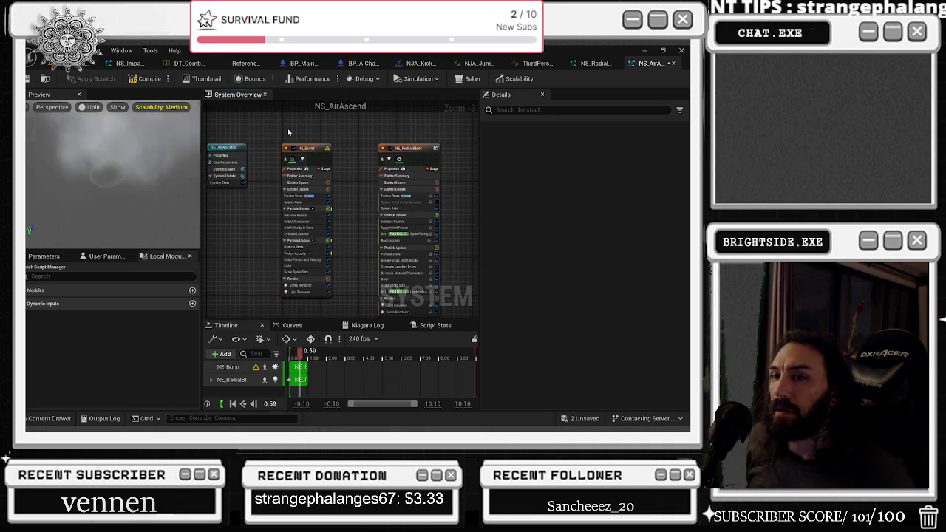
{"action": "left_click", "coordinate": [419, 155]}
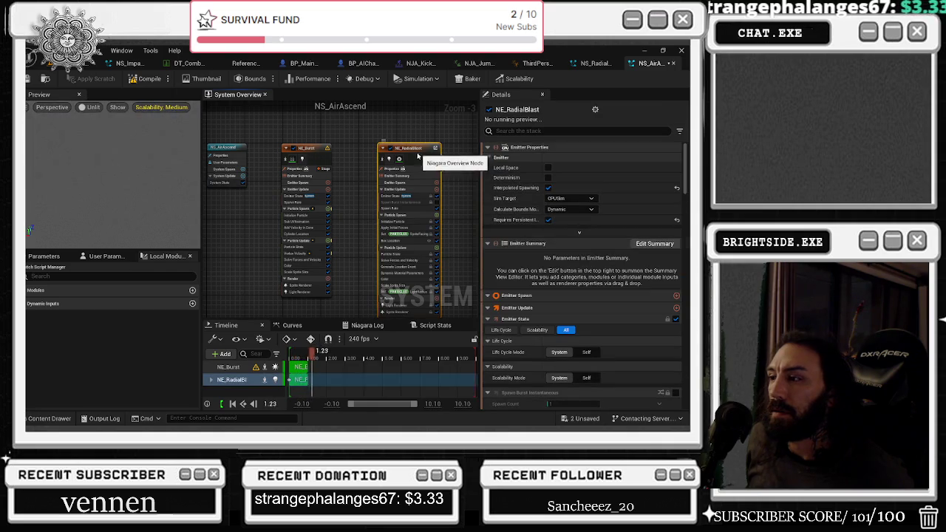
{"action": "scroll", "coordinate": [218, 130], "scroll_direction": "down", "scroll_amount": 3}
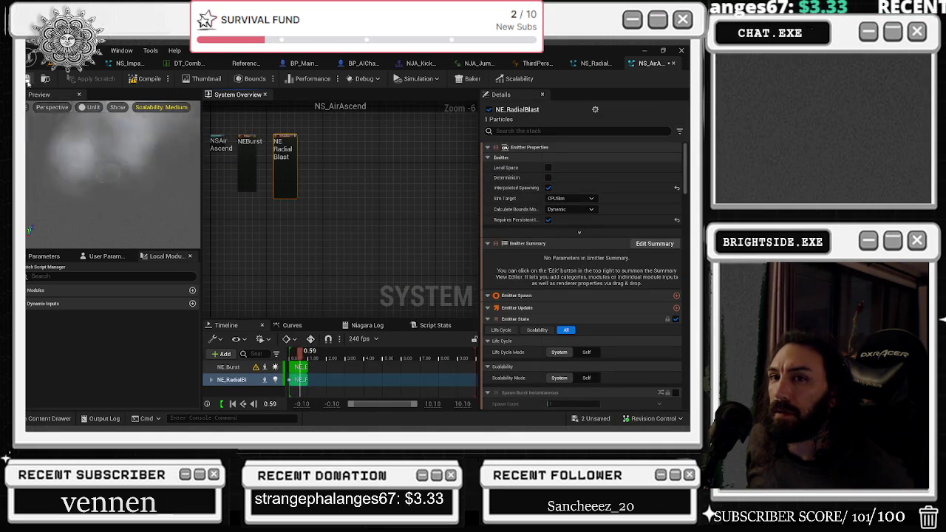
{"action": "left_click", "coordinate": [131, 82]}
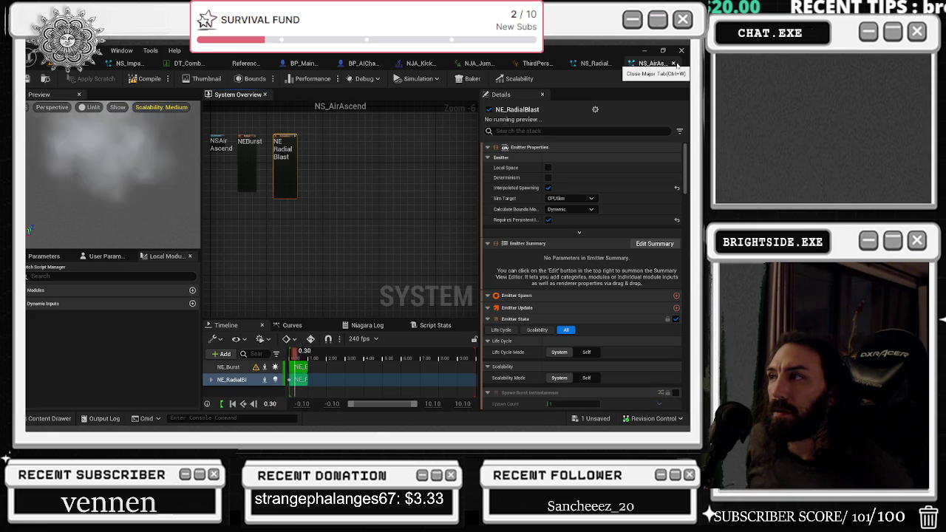
{"action": "left_click", "coordinate": [674, 64]}
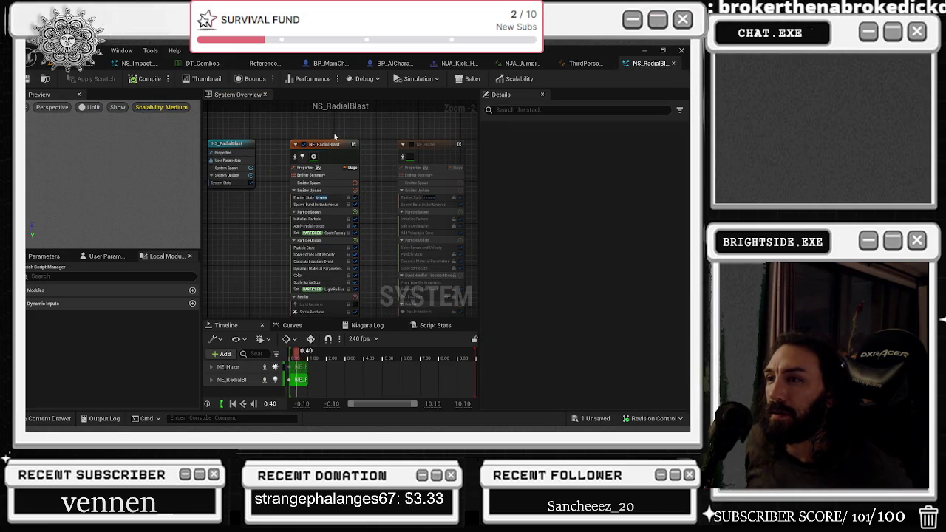
Close NS_RadialBlast, then reopen it from File > Recent NiagaraSystem Assets
{"action": "left_click", "coordinate": [673, 64]}
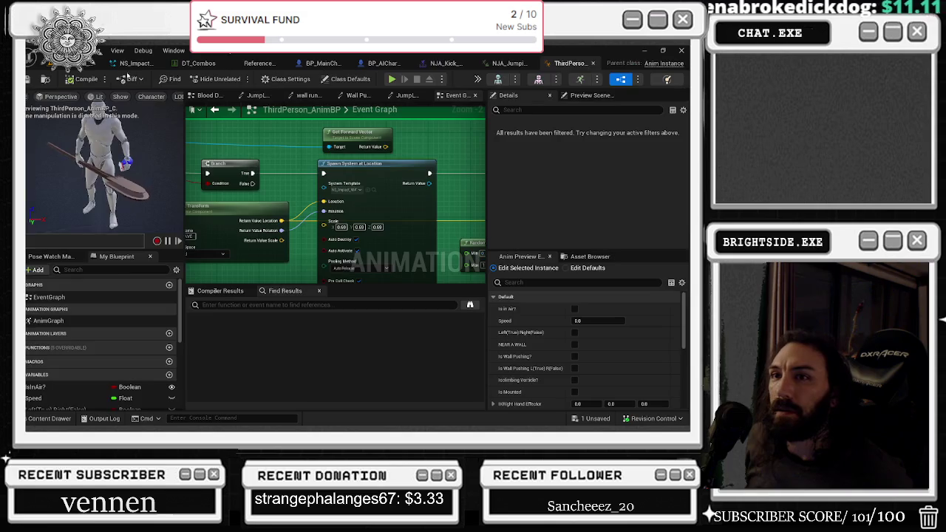
{"action": "left_click", "coordinate": [148, 63]}
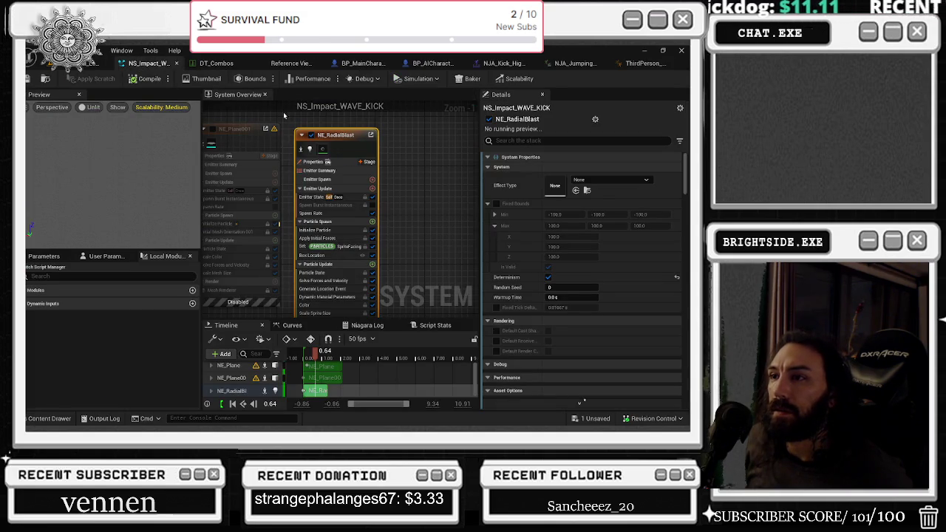
{"action": "left_click", "coordinate": [40, 53]}
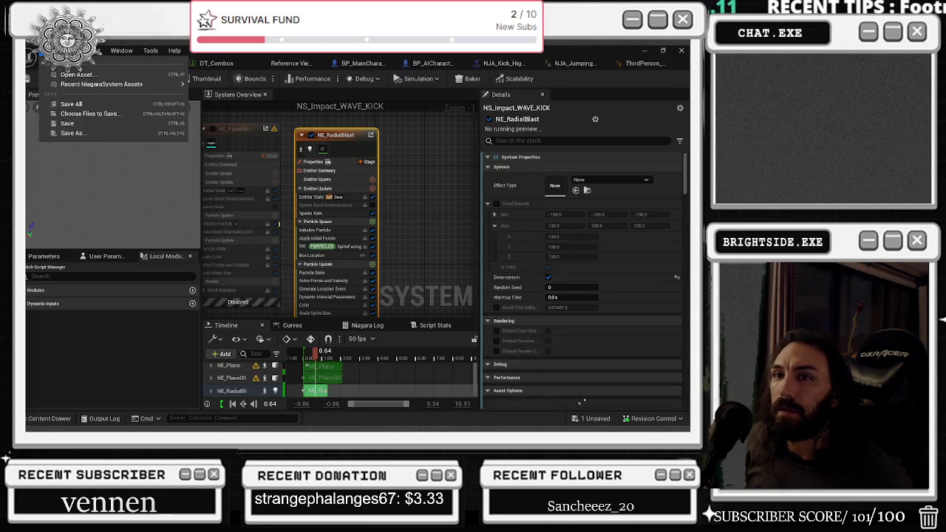
{"action": "mouse_move", "coordinate": [119, 83]}
{"action": "left_click", "coordinate": [246, 101]}
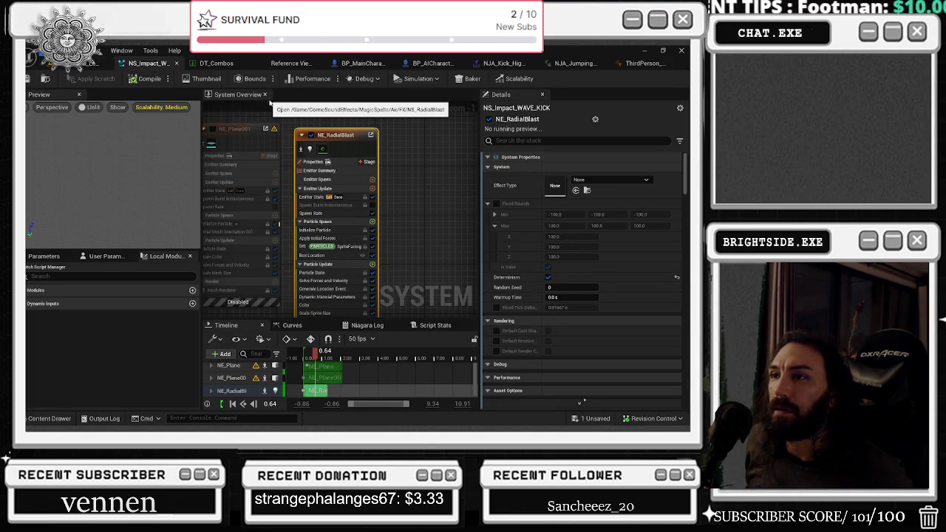
{"action": "left_click", "coordinate": [112, 54]}
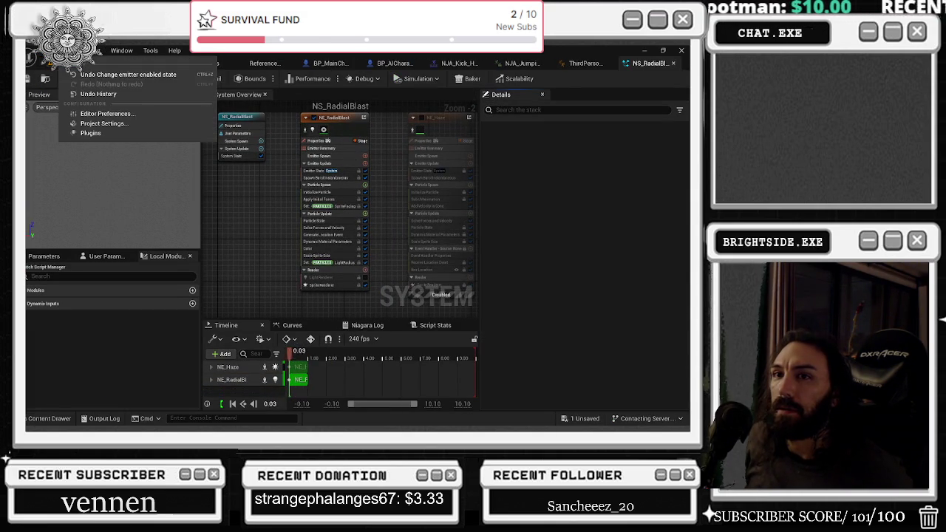
{"action": "key", "text": "Escape"}
Reopen NS_AirAscend, close it and NS_RadialBlast, and return to NS_Impact_WAVE_KICK
{"action": "left_click", "coordinate": [44, 50]}
{"action": "mouse_move", "coordinate": [118, 84]}
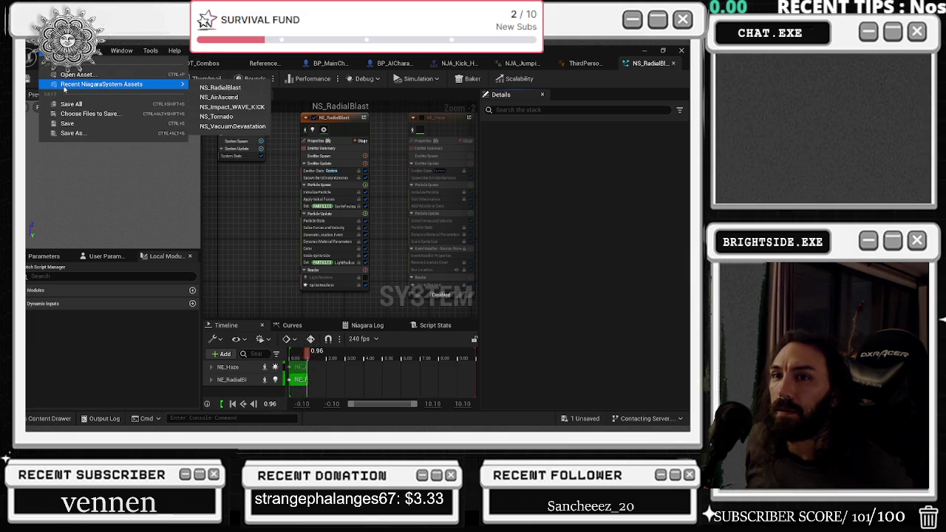
{"action": "left_click", "coordinate": [257, 99]}
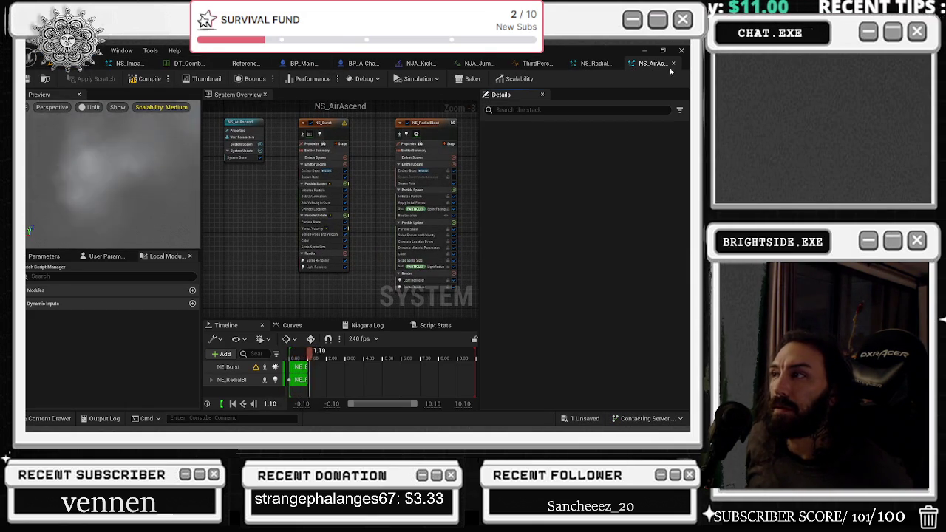
{"action": "left_click", "coordinate": [673, 63]}
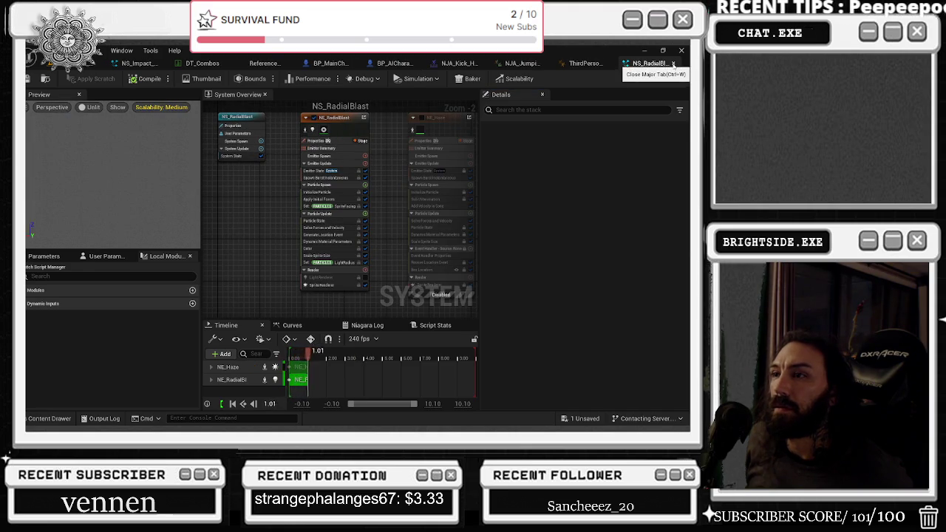
{"action": "left_click", "coordinate": [672, 64]}
{"action": "left_click", "coordinate": [148, 63]}
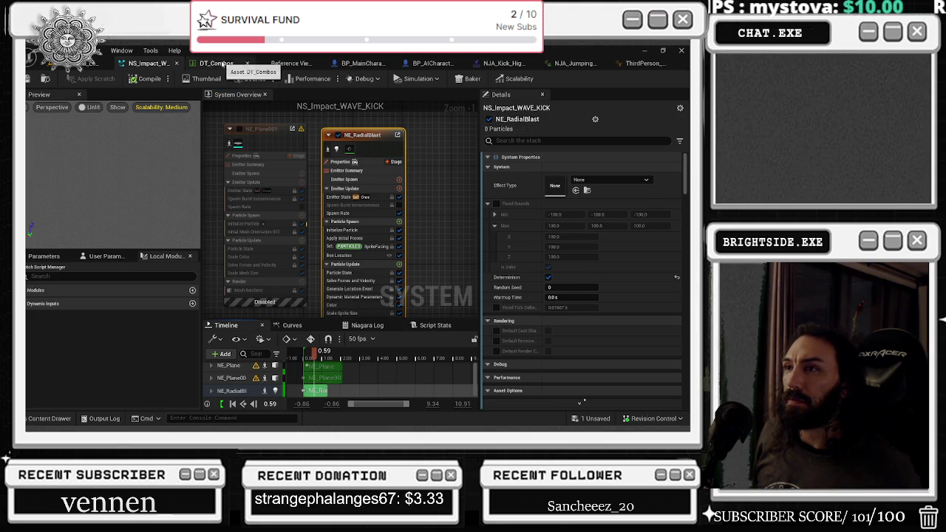
Switch between the NJA_Kick_High montage and NS_Impact_WAVE_KICK tabs
{"action": "left_click", "coordinate": [503, 64]}
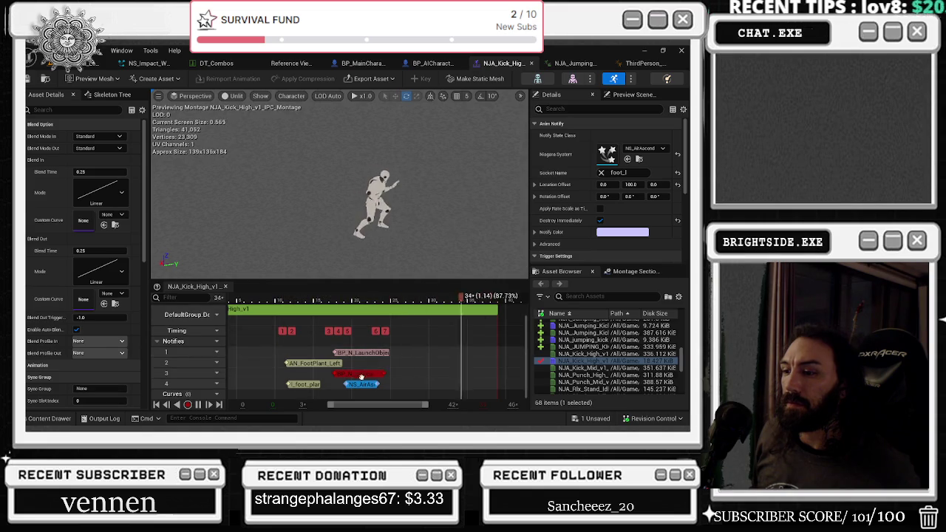
{"action": "left_click", "coordinate": [148, 63]}
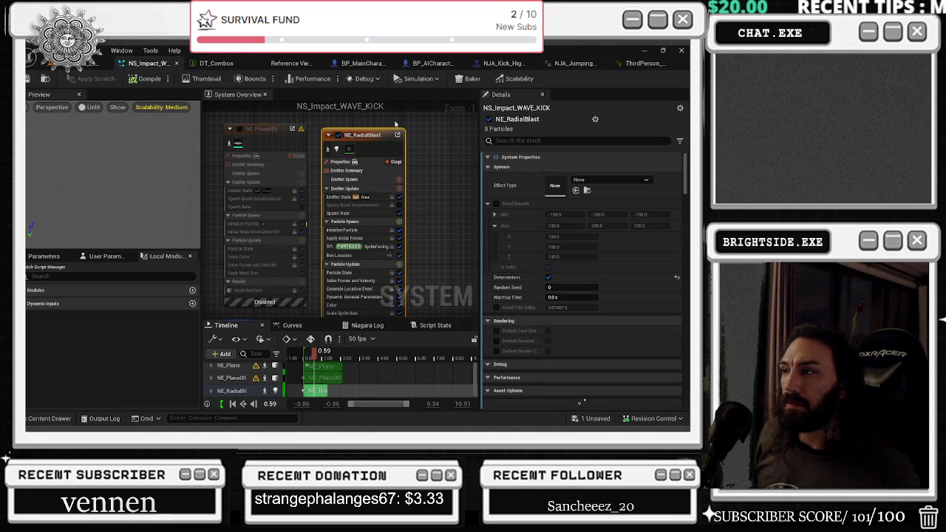
{"action": "key", "text": "alt+space"}
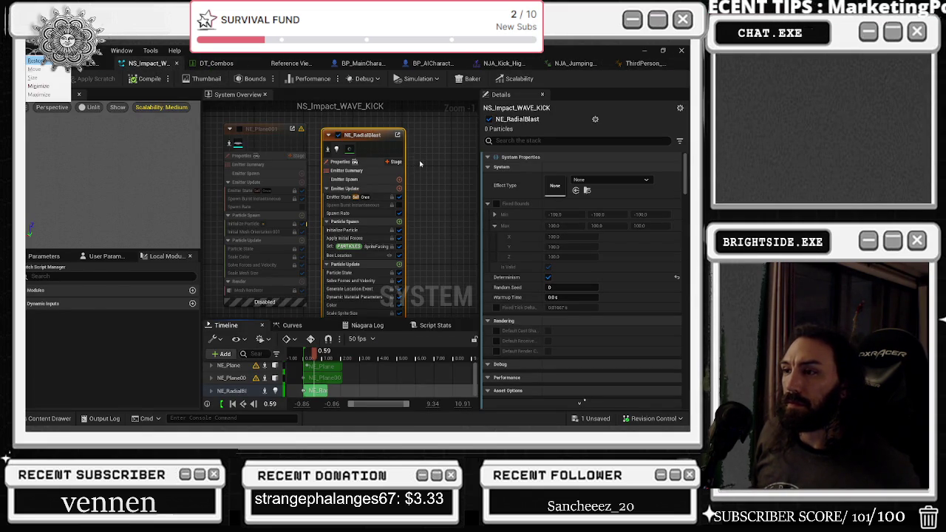
{"action": "key", "text": "alt+Tab"}
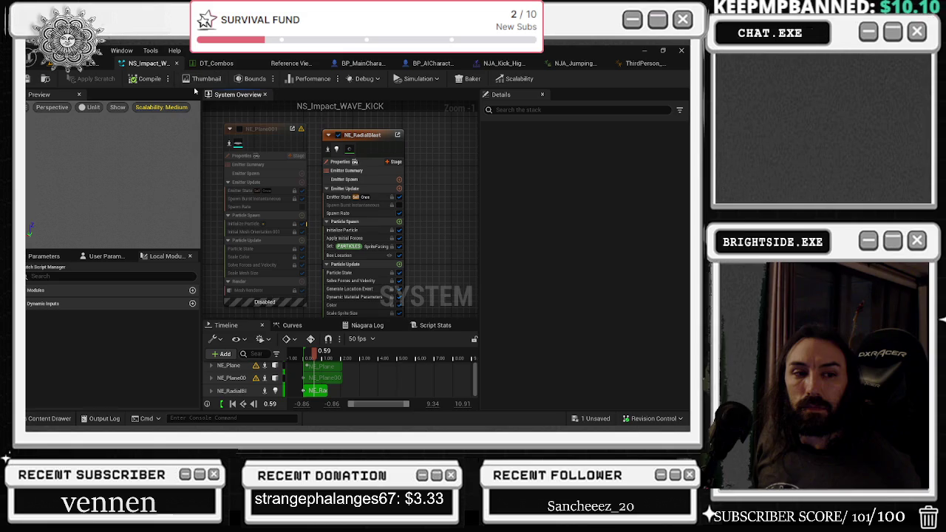
Close the NS_AirAscend Reference Viewer and move on to the NJA_Kick_High montage tab
{"action": "left_click", "coordinate": [216, 64]}
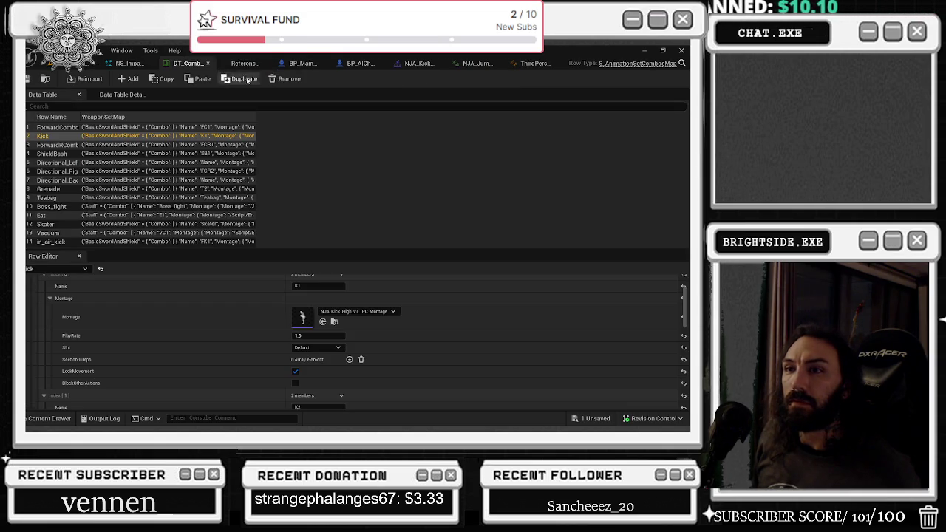
{"action": "left_click", "coordinate": [244, 64]}
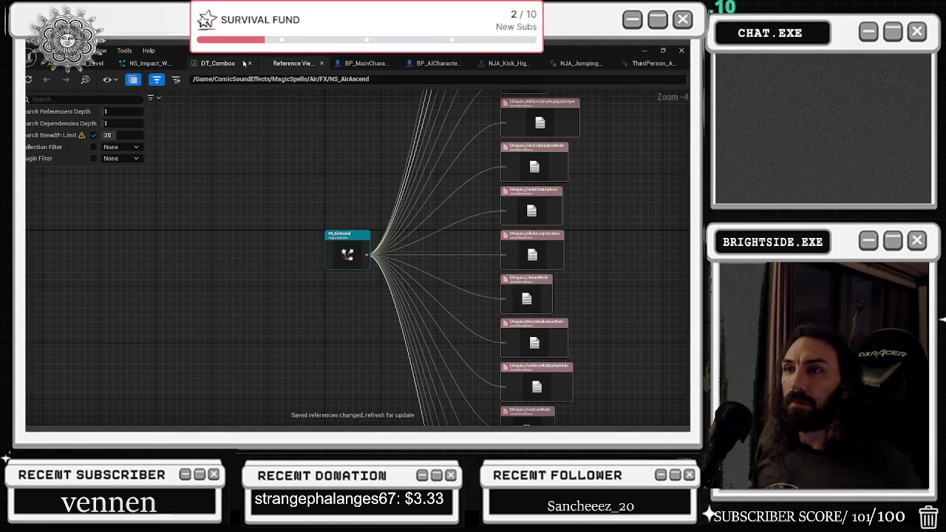
{"action": "left_click", "coordinate": [322, 64]}
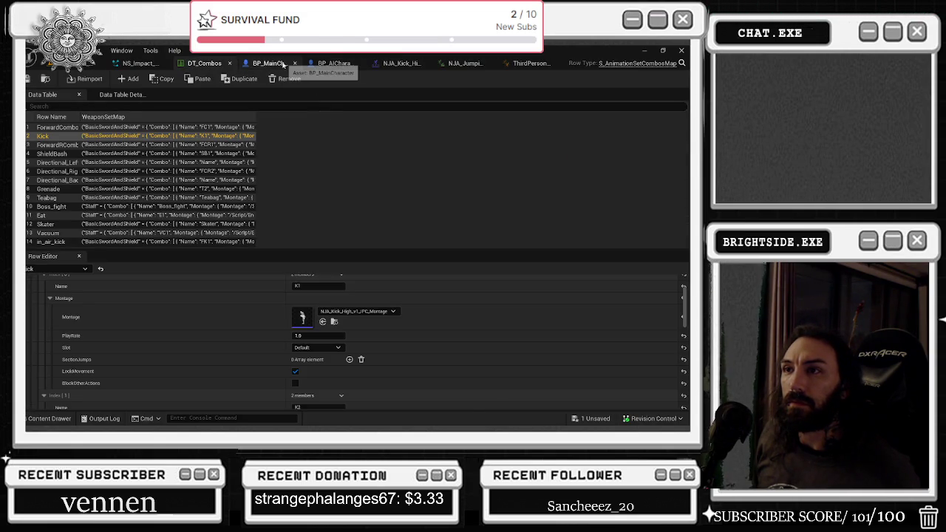
{"action": "left_click", "coordinate": [281, 64]}
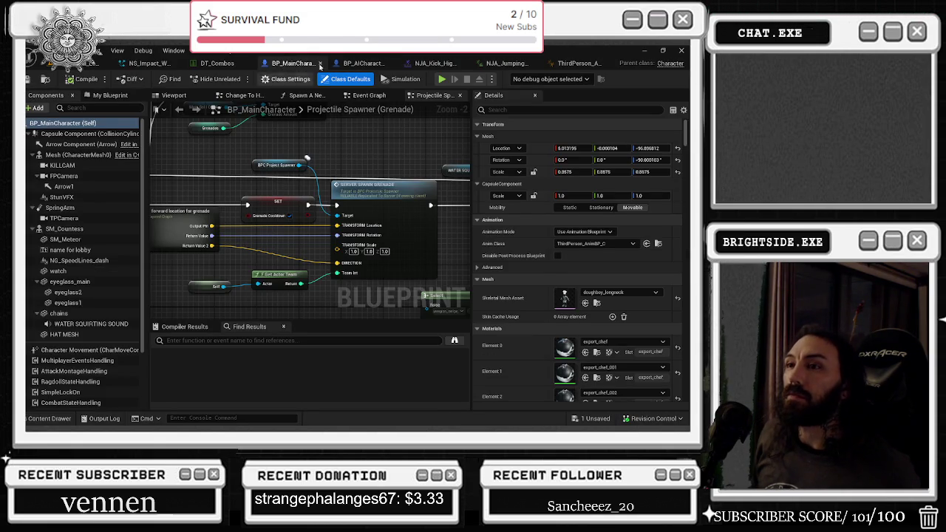
{"action": "left_click", "coordinate": [362, 63]}
{"action": "left_click", "coordinate": [443, 64]}
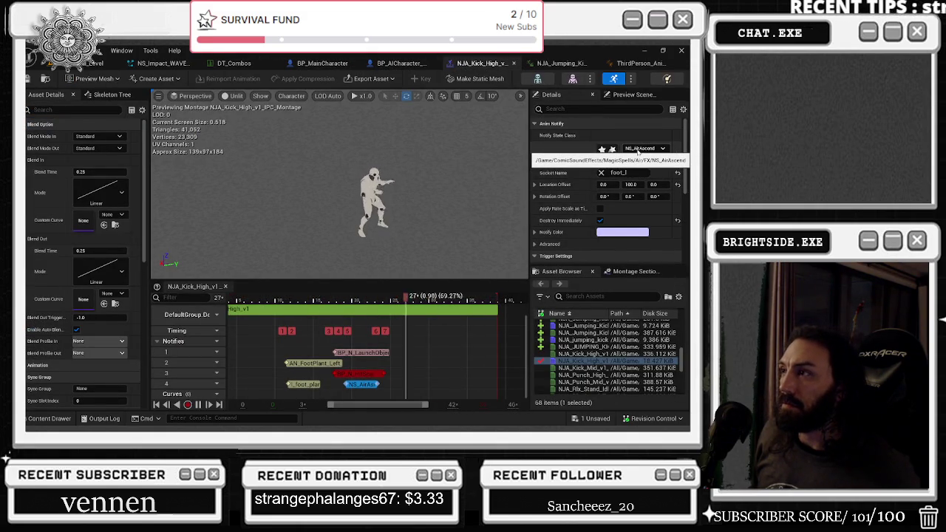
Set the montage's Niagara notify to NS_Impact_WAVE_KICK and lengthen it on track 4
{"action": "left_click", "coordinate": [639, 148]}
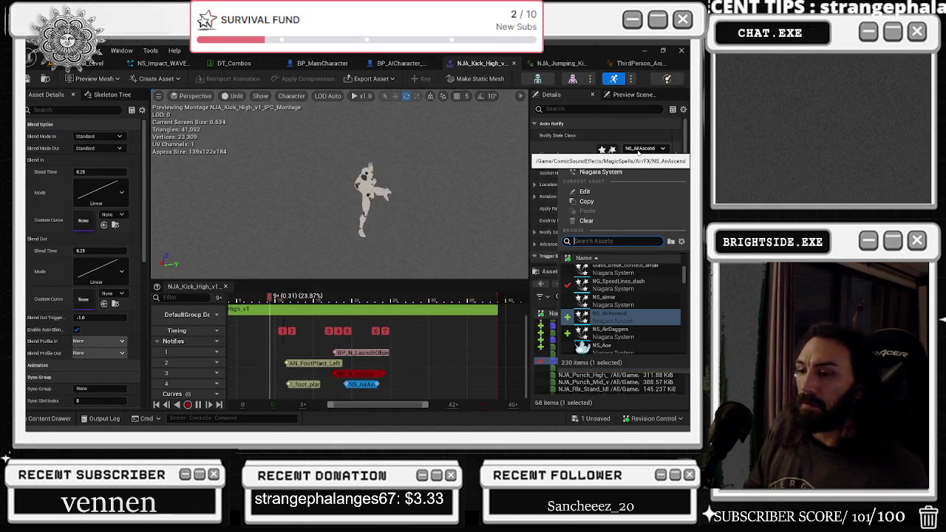
{"action": "type", "text": "impac"}
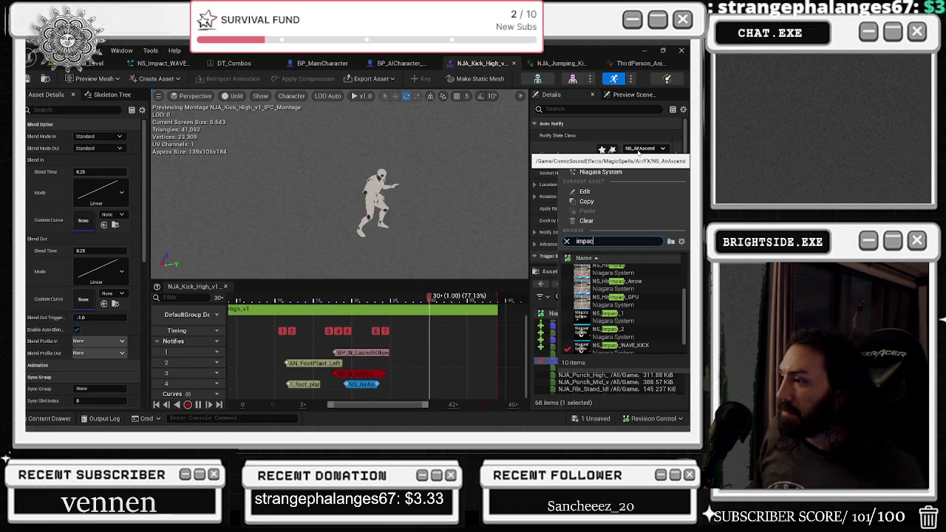
{"action": "type", "text": "t w"}
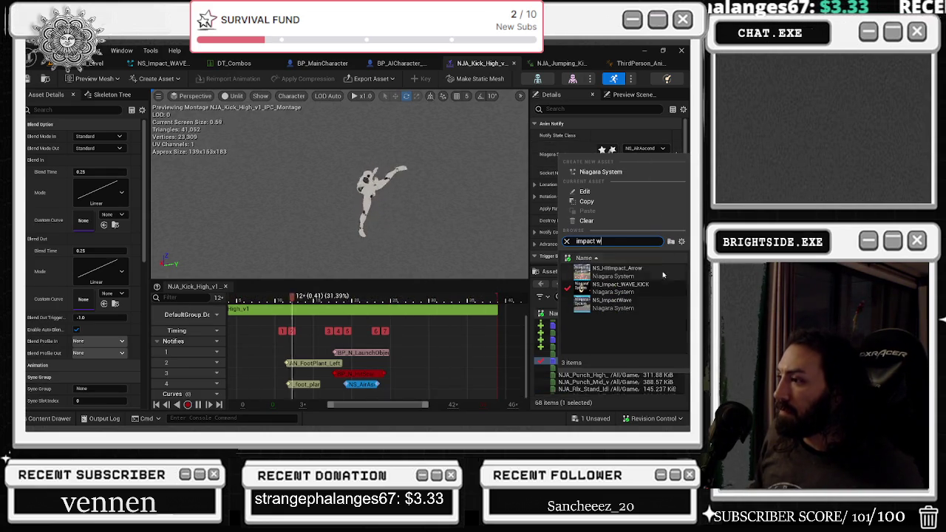
{"action": "left_click", "coordinate": [621, 288]}
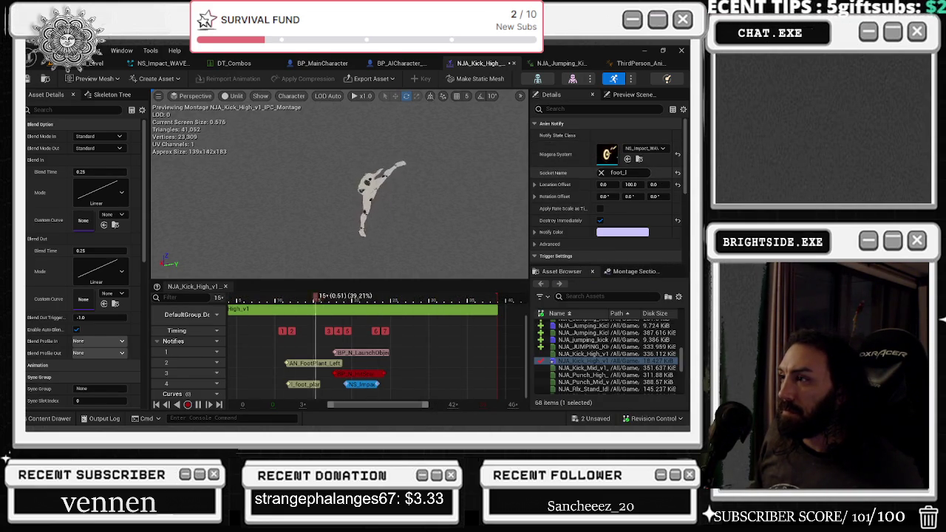
{"action": "scroll", "coordinate": [399, 198], "scroll_direction": "up", "scroll_amount": 3}
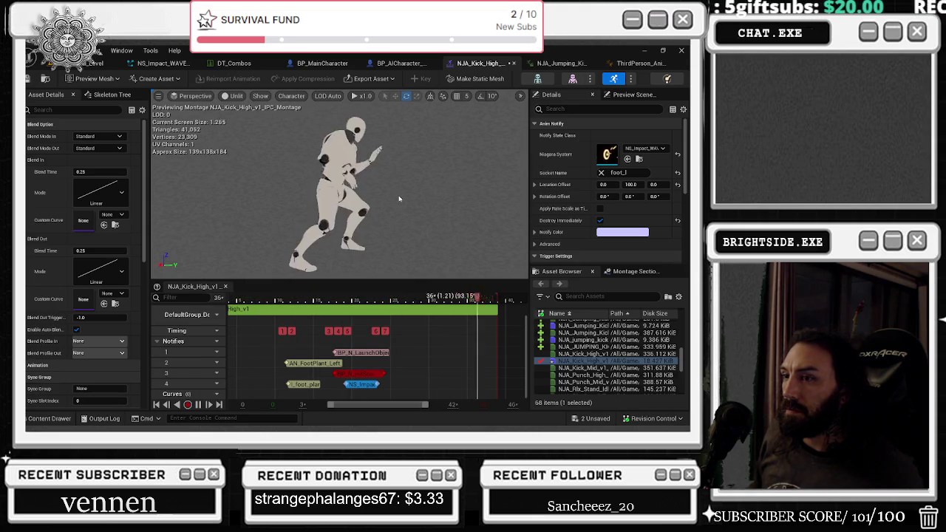
{"action": "scroll", "coordinate": [399, 198], "scroll_direction": "down", "scroll_amount": 5}
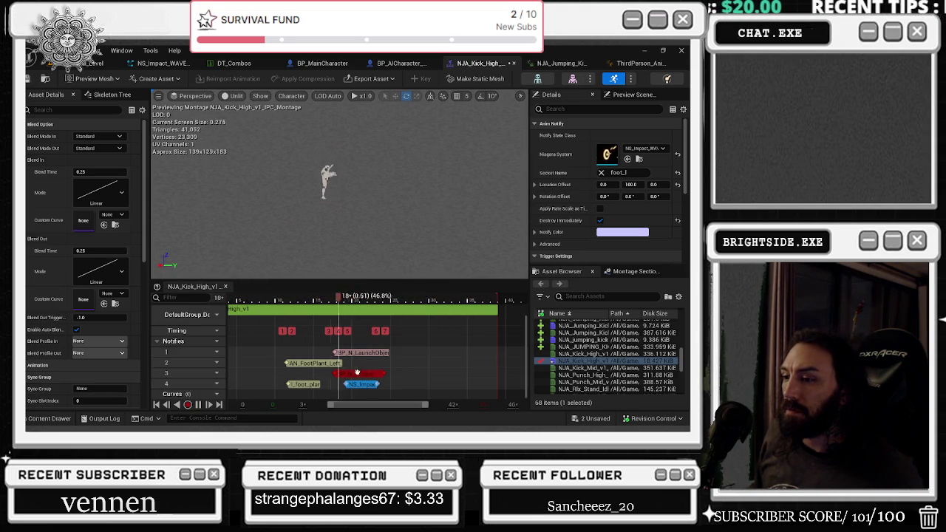
{"action": "left_click_drag", "start_coordinate": [379, 384], "coordinate": [427, 384]}
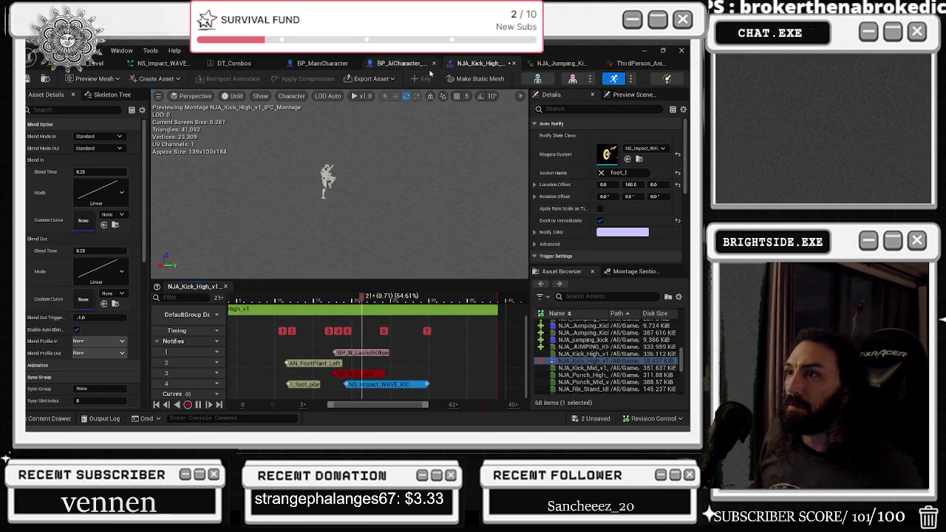
Select the NE_RadialBlast emitter in NS_Impact_WAVE_KICK's System Overview
{"action": "left_click", "coordinate": [178, 65]}
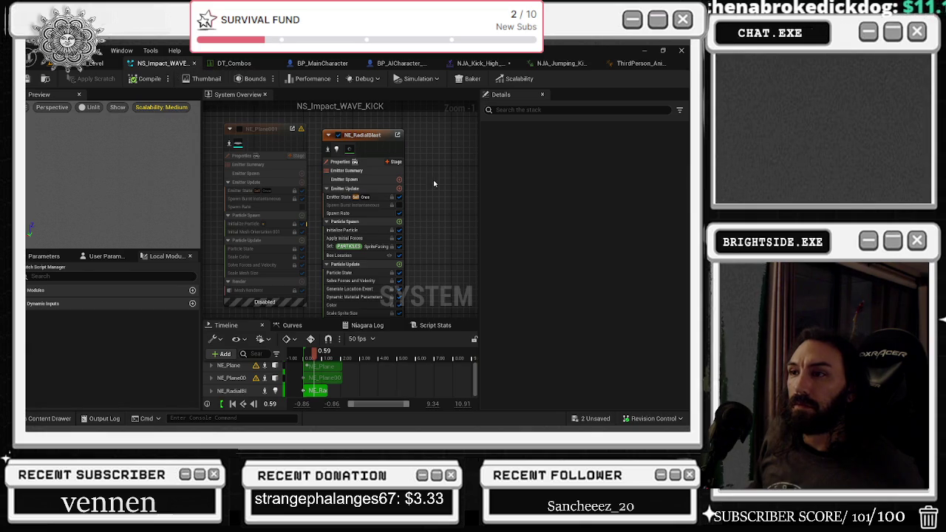
{"action": "left_click_drag", "start_coordinate": [435, 183], "coordinate": [449, 196]}
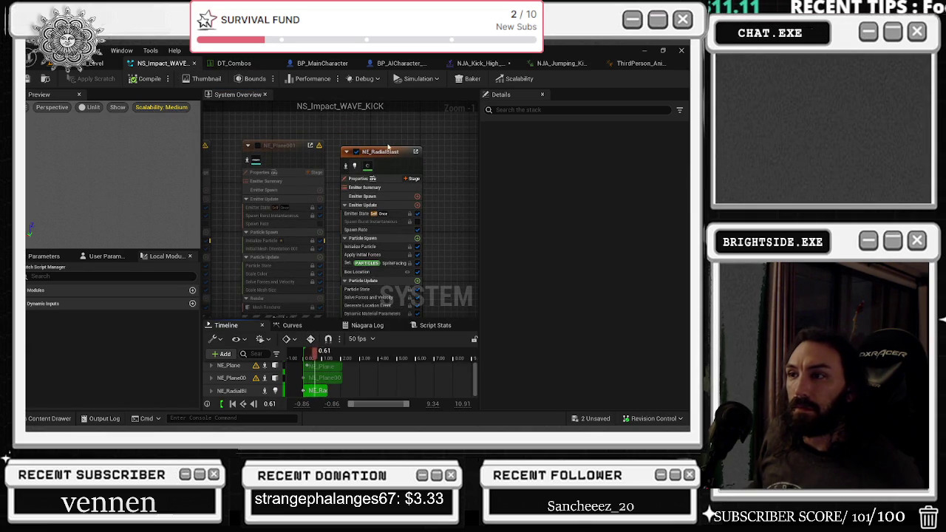
{"action": "left_click", "coordinate": [398, 161]}
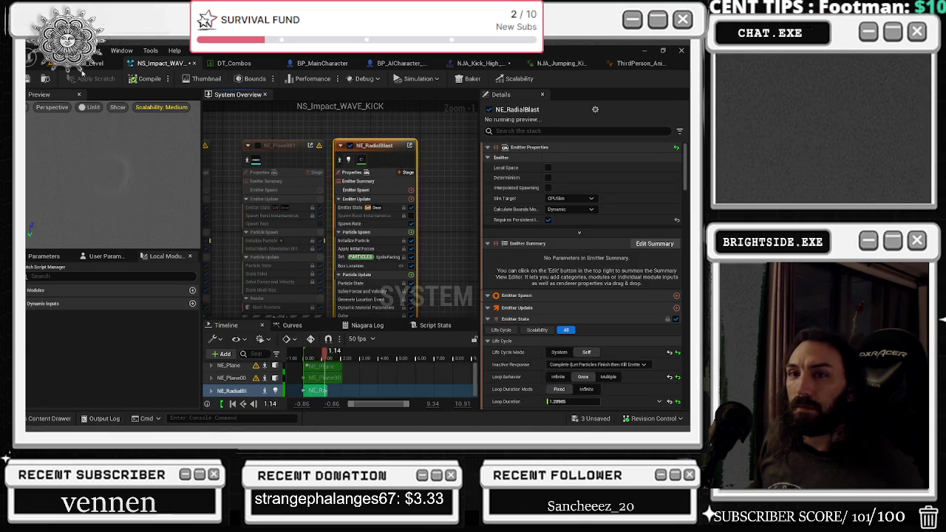
Duplicate NE_RadialBlast with Ctrl+D and place NE_RadialBlast001 beside the original
{"action": "mouse_move", "coordinate": [343, 162]}
{"action": "left_mouse_down"}
{"action": "mouse_move", "coordinate": [261, 177]}
{"action": "mouse_move", "coordinate": [210, 203]}
{"action": "mouse_move", "coordinate": [362, 212]}
{"action": "left_mouse_up"}
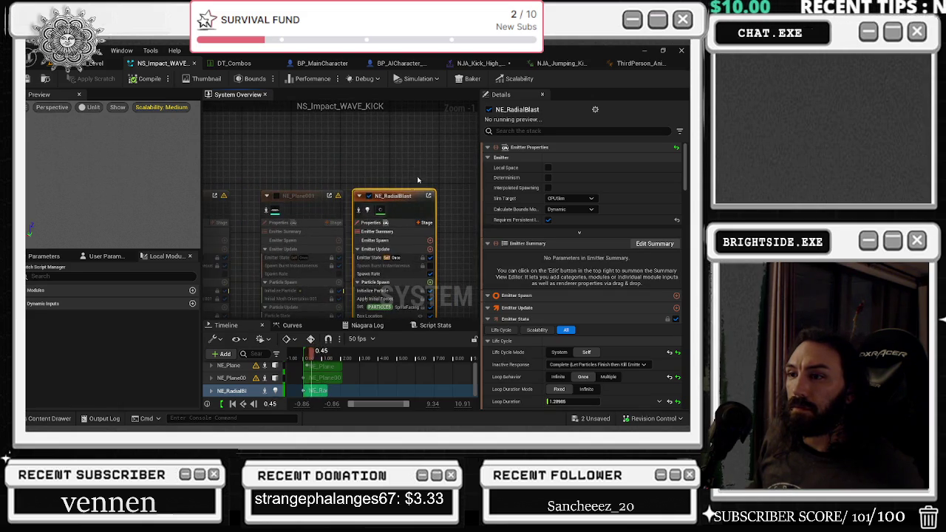
{"action": "left_click_drag", "start_coordinate": [417, 180], "coordinate": [302, 148]}
{"action": "key", "text": "ctrl+d"}
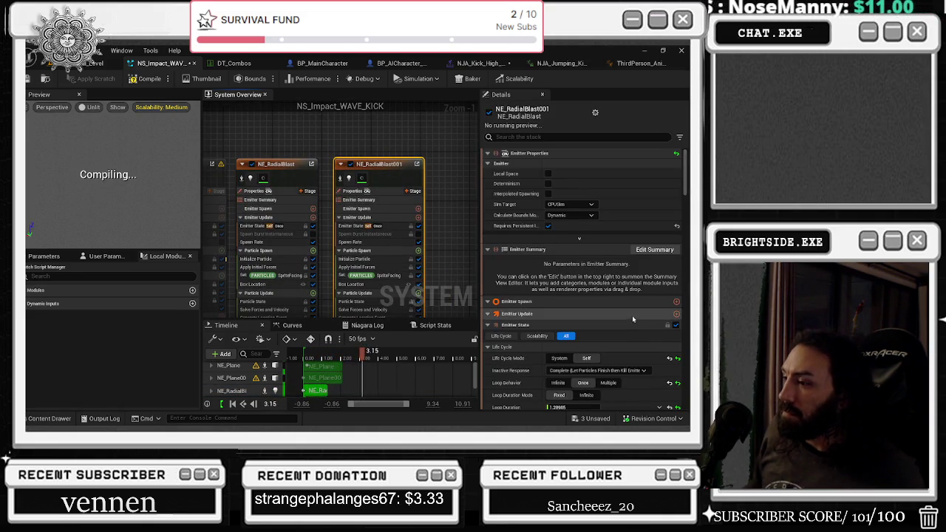
{"action": "scroll", "coordinate": [632, 316], "scroll_direction": "down", "scroll_amount": 3}
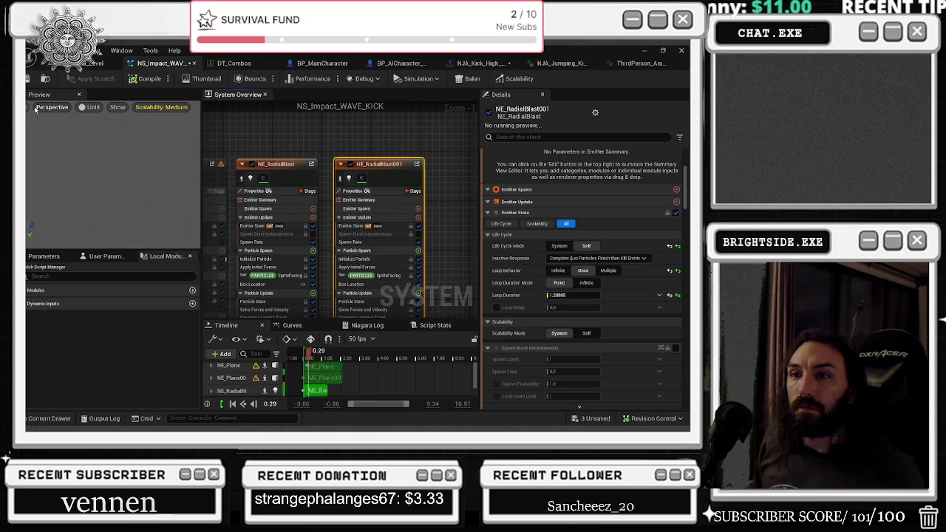
{"action": "left_click_drag", "start_coordinate": [378, 175], "coordinate": [372, 175]}
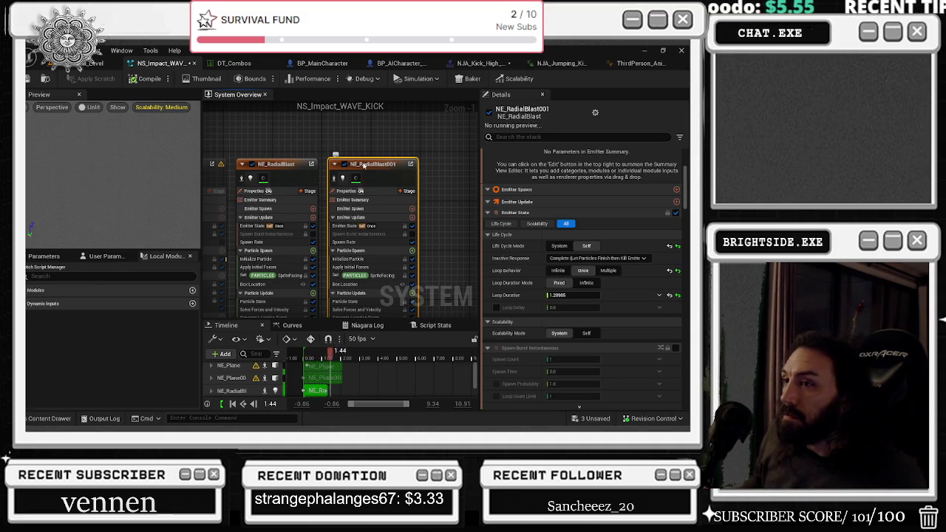
Find 'dela' in Details, enable NE_RadialBlast001's Loop Delay at 0.4, and reselect the emitter
{"action": "left_click", "coordinate": [562, 136]}
{"action": "type", "text": "de"}
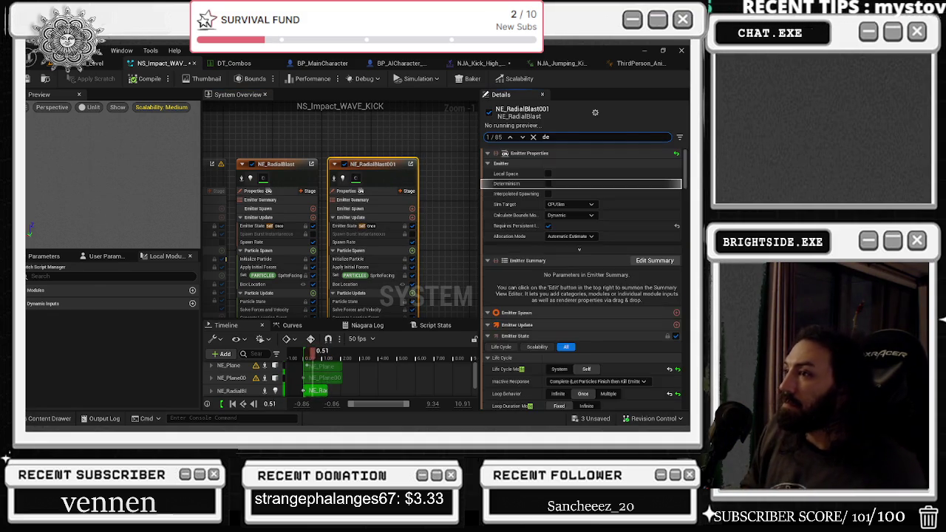
{"action": "type", "text": "la"}
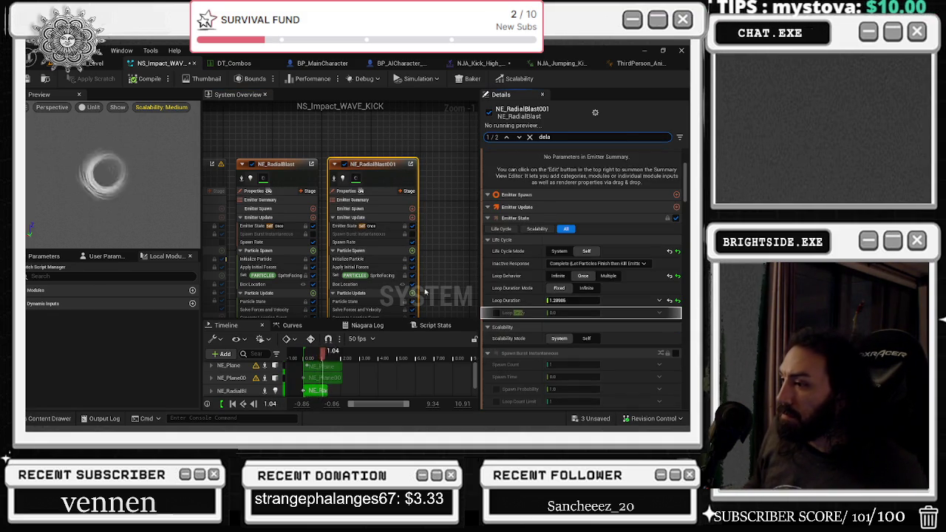
{"action": "left_click", "coordinate": [495, 313]}
{"action": "left_click", "coordinate": [551, 313]}
{"action": "type", "text": "2"}
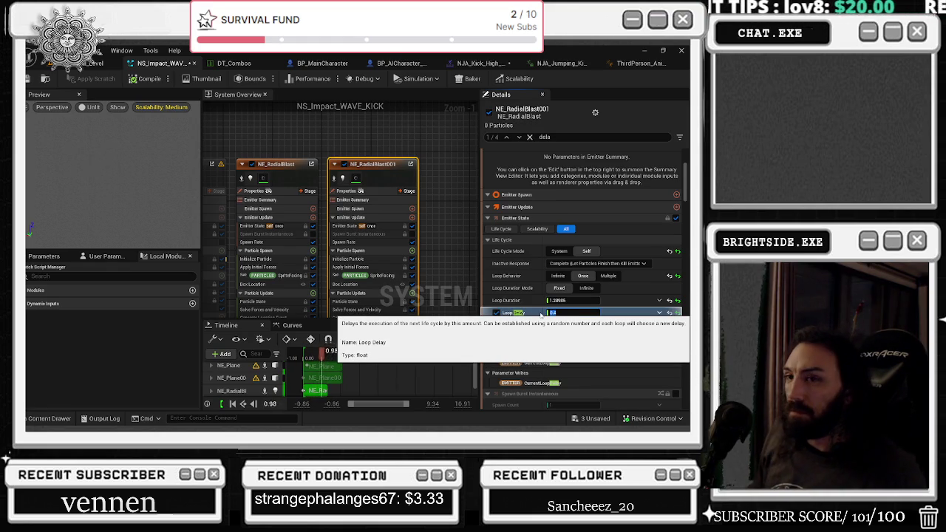
{"action": "left_click", "coordinate": [373, 148]}
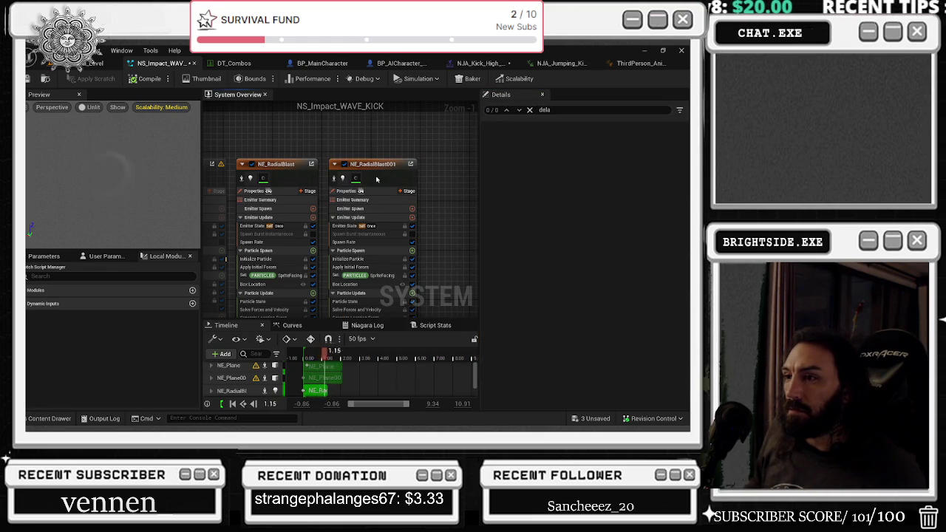
{"action": "left_click", "coordinate": [377, 179]}
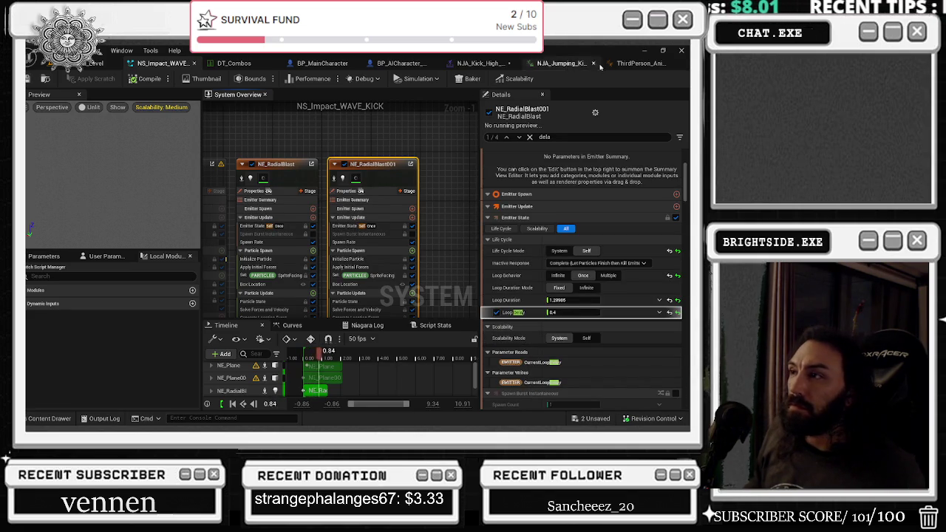
{"action": "left_click", "coordinate": [81, 63]}
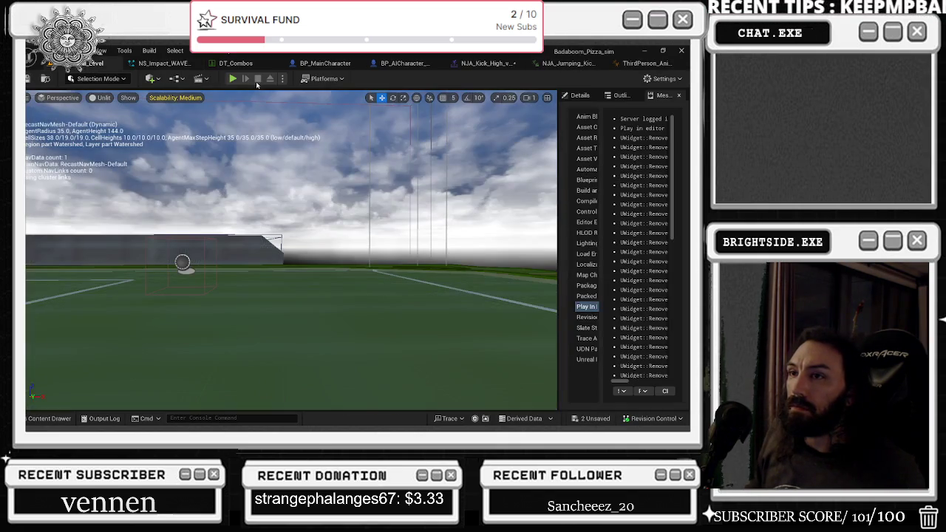
Start Play In Editor, then switch between the ThirdPerson_AnimBP and NJA_Jumping_Kick tabs
{"action": "left_click", "coordinate": [234, 80]}
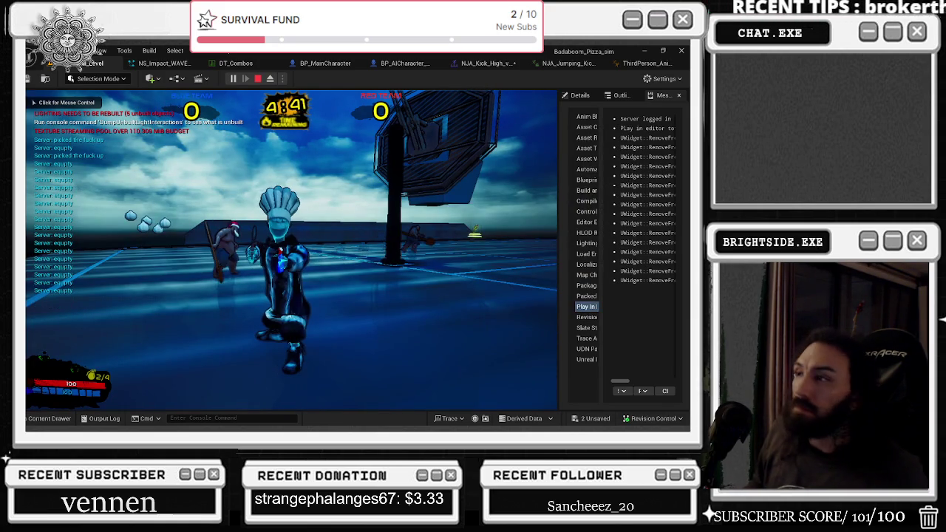
{"action": "left_click", "coordinate": [639, 64]}
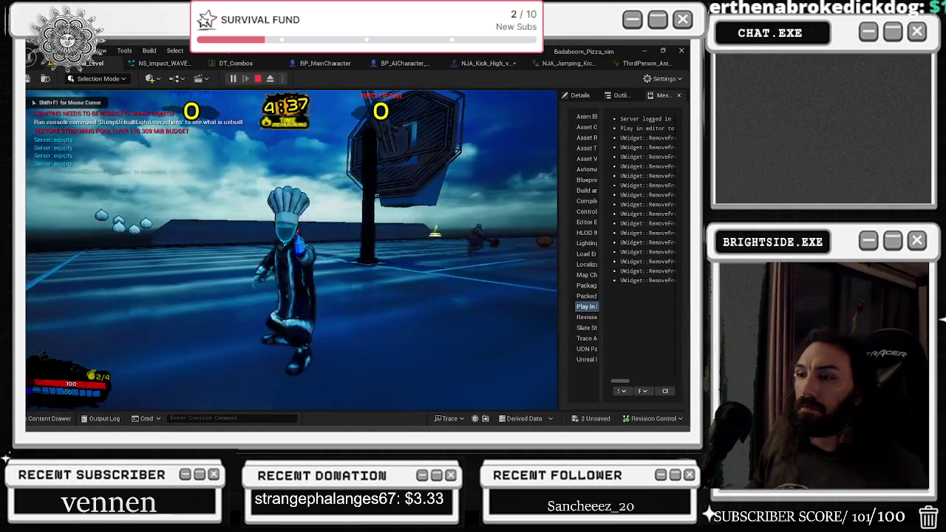
{"action": "key", "text": "alt+Tab"}
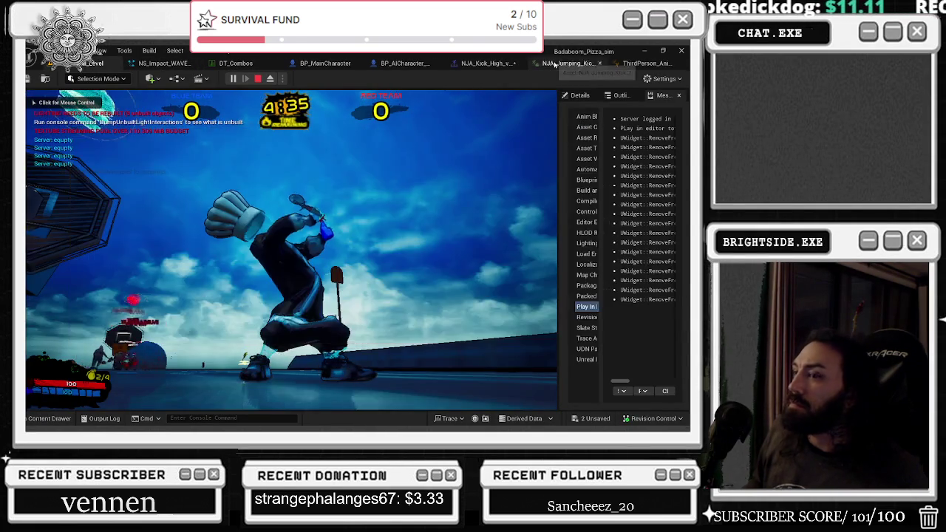
{"action": "left_click", "coordinate": [562, 64]}
{"action": "left_click", "coordinate": [638, 64]}
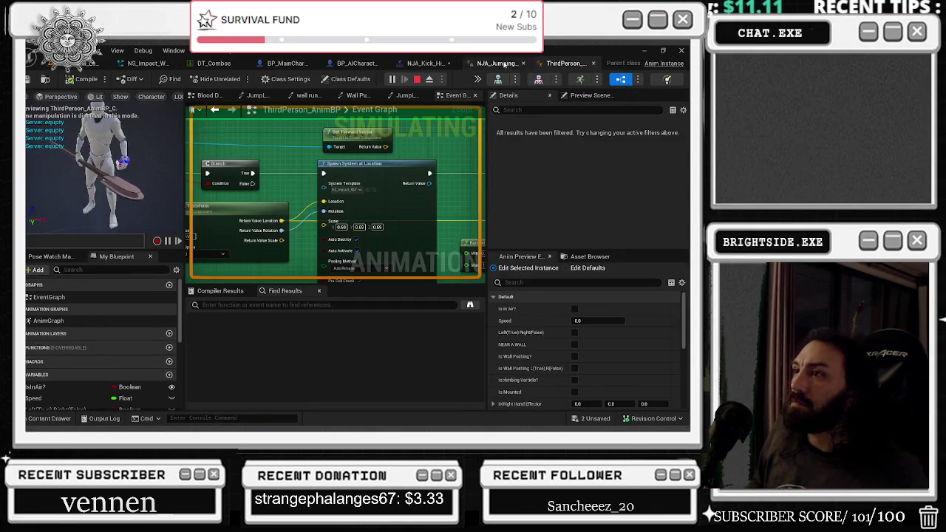
Stop the Play In Editor session and scrub the NJA_Kick_High montage back to frame 8
{"action": "left_click", "coordinate": [562, 64]}
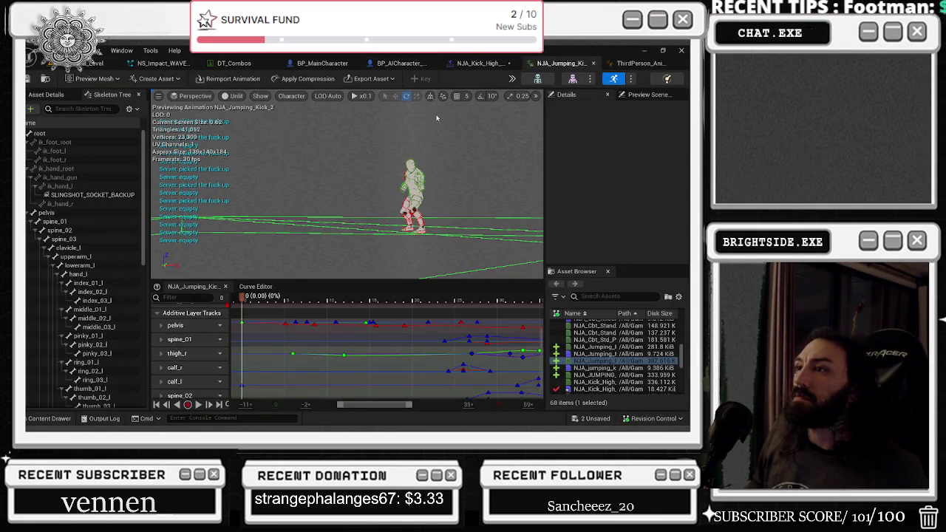
{"action": "left_click", "coordinate": [480, 64]}
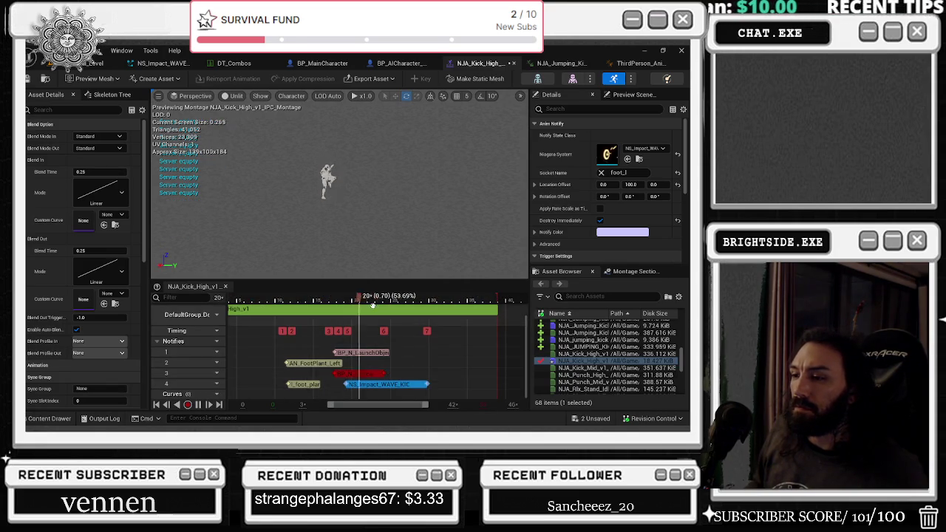
{"action": "left_click", "coordinate": [335, 299]}
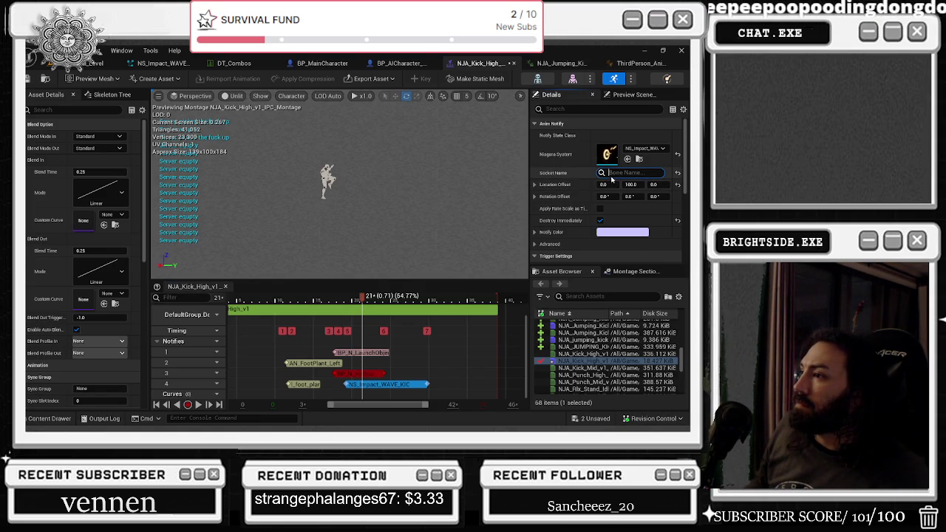
{"action": "left_click", "coordinate": [92, 65]}
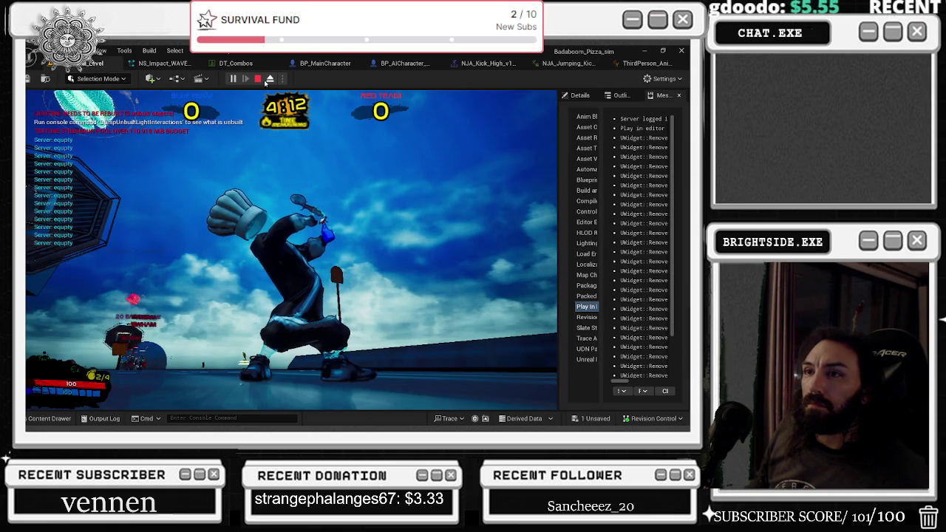
{"action": "left_click", "coordinate": [257, 78]}
{"action": "left_click", "coordinate": [484, 63]}
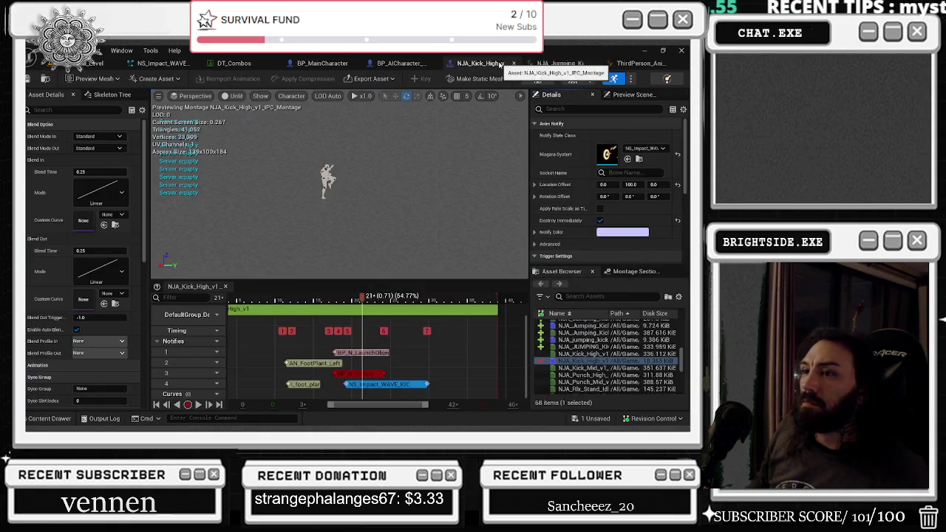
{"action": "left_click_drag", "start_coordinate": [310, 297], "coordinate": [264, 296]}
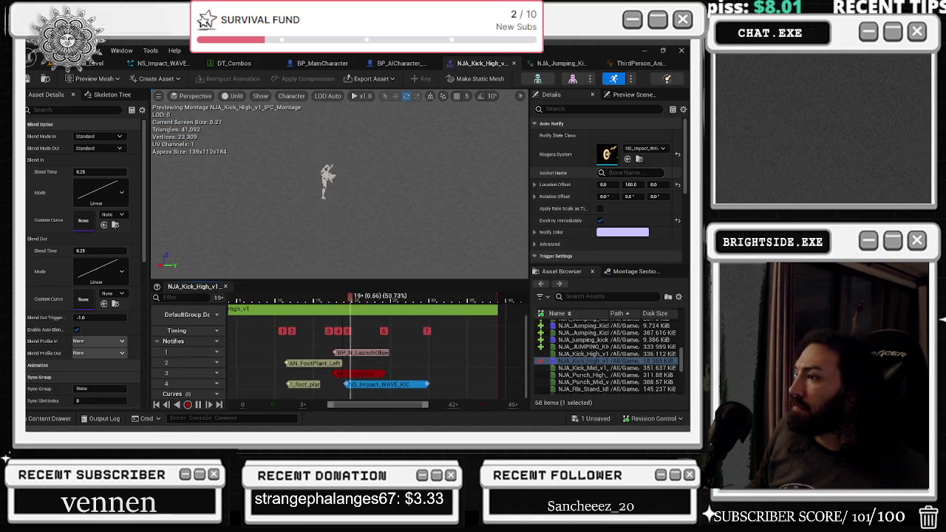
Attach the notify to the root socket and switch the preview viewport to Lit
{"action": "left_click", "coordinate": [630, 172]}
{"action": "type", "text": "root"}
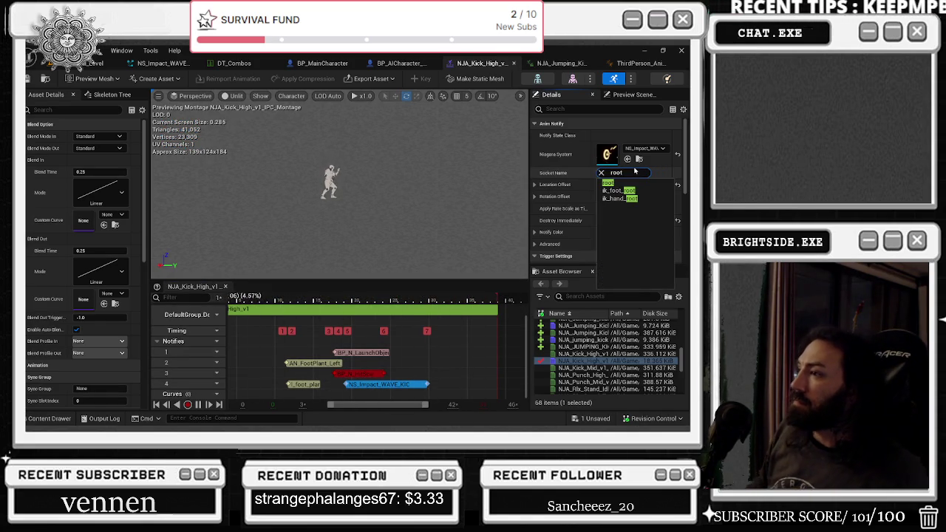
{"action": "left_click", "coordinate": [607, 182]}
{"action": "left_click", "coordinate": [233, 96]}
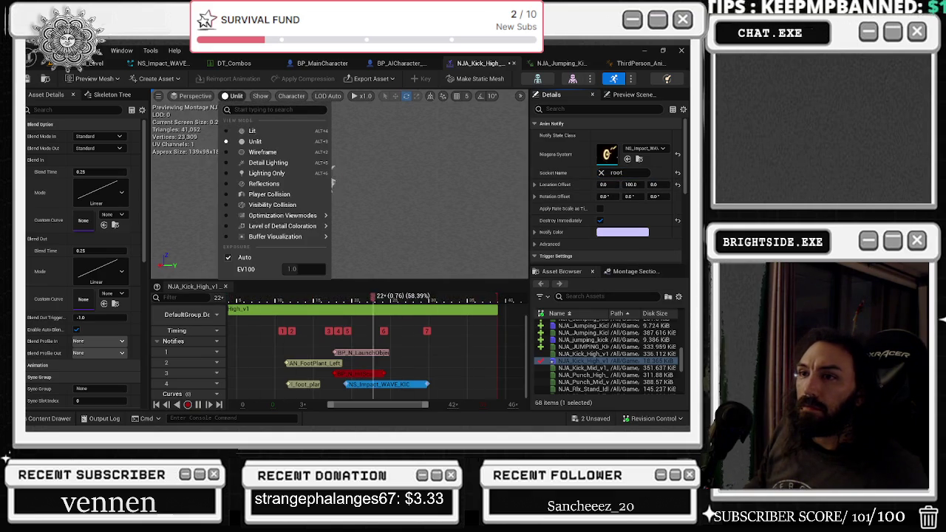
{"action": "left_click", "coordinate": [252, 131]}
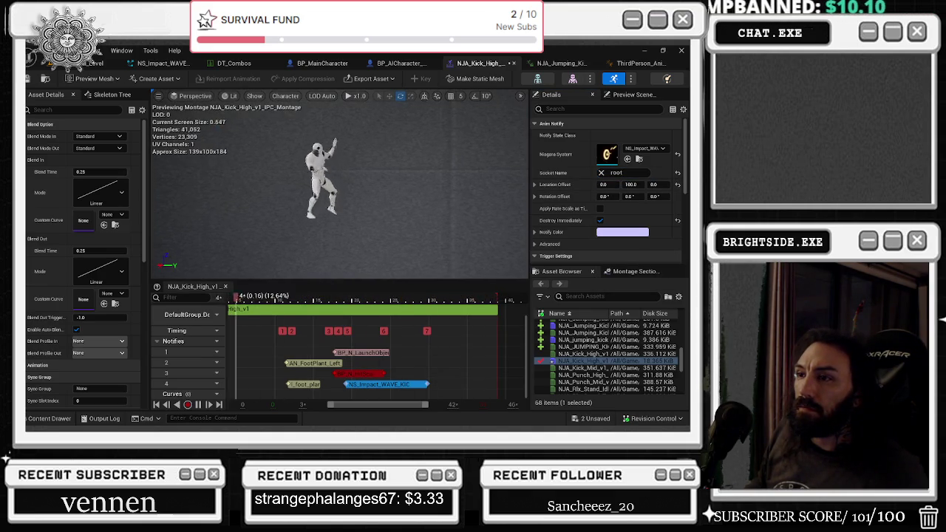
Change the notify's Socket Name to foot_l and set Location Offset Y to 0
{"action": "left_click", "coordinate": [601, 173]}
{"action": "type", "text": "foo"}
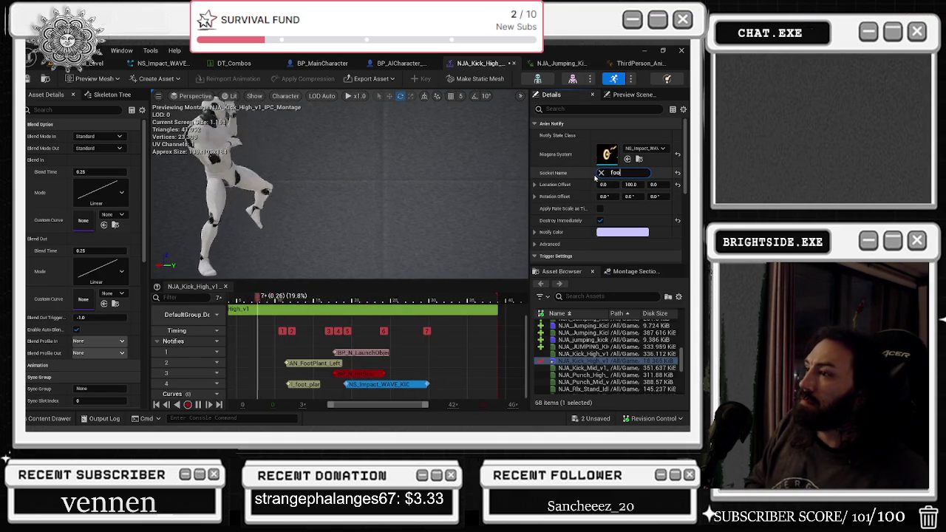
{"action": "left_click", "coordinate": [620, 183]}
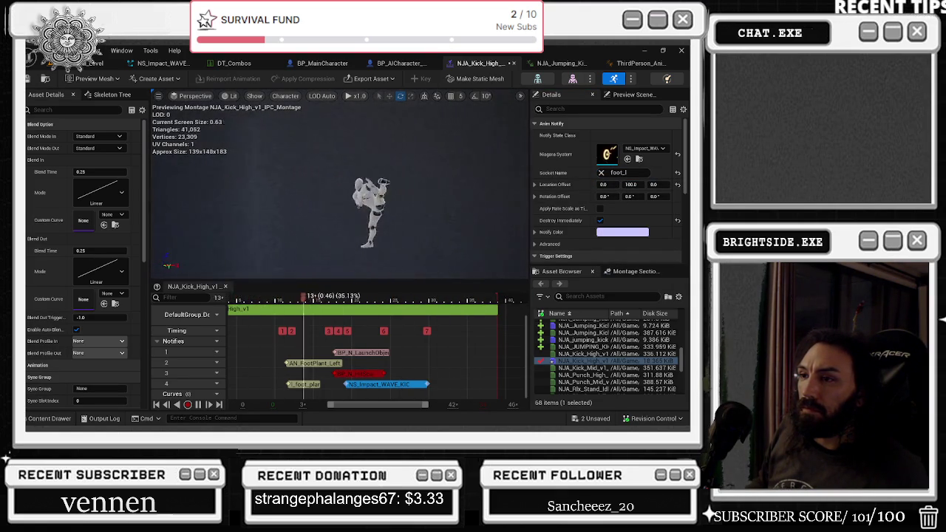
{"action": "left_click", "coordinate": [632, 185]}
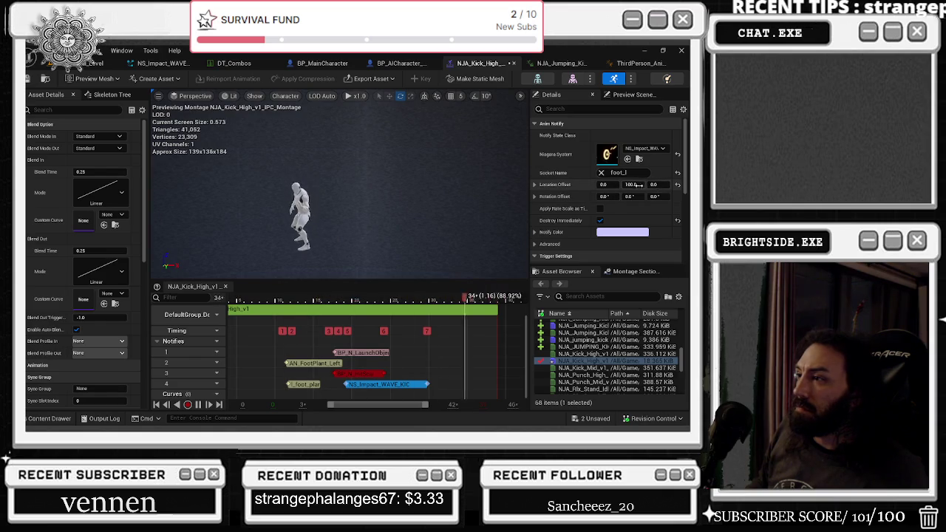
{"action": "type", "text": "0"}
{"action": "key", "text": "Return"}
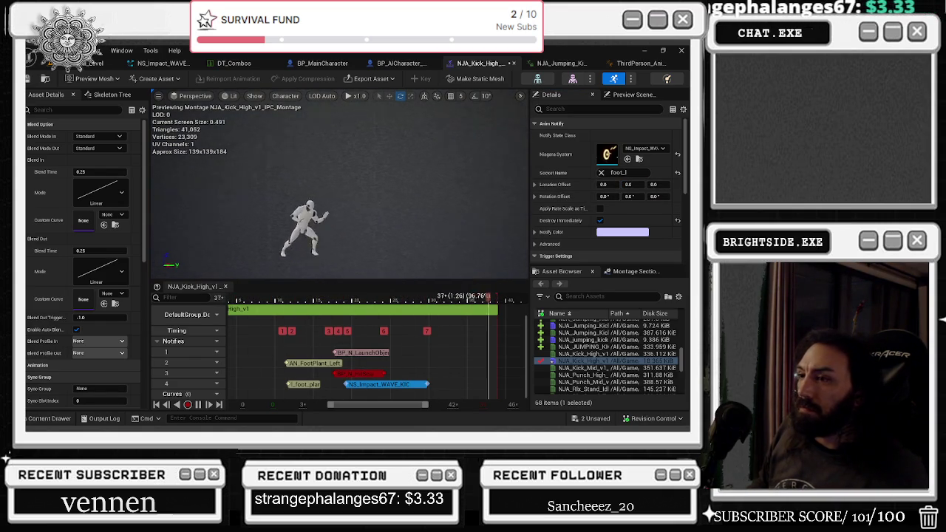
Save the montage and all modified assets with Save All
{"action": "key", "text": "ctrl+s"}
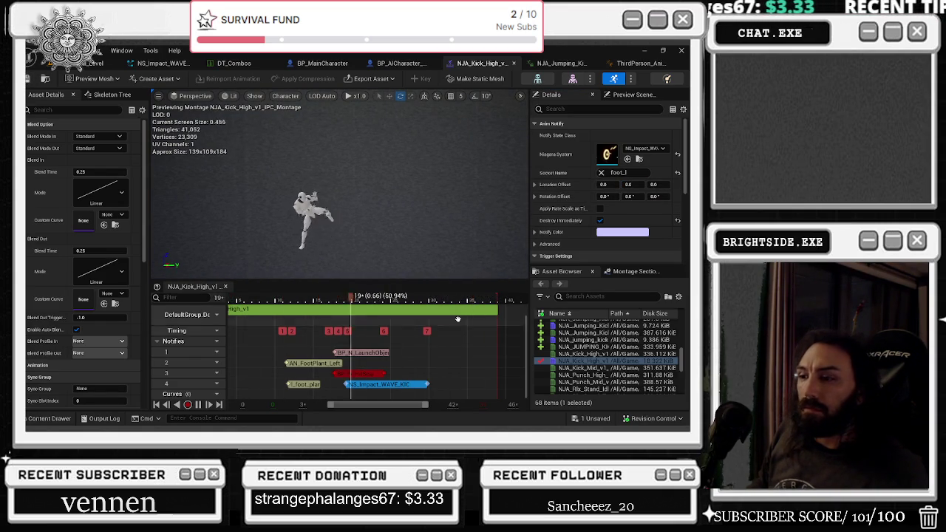
{"action": "left_click", "coordinate": [595, 418]}
{"action": "left_click", "coordinate": [422, 340]}
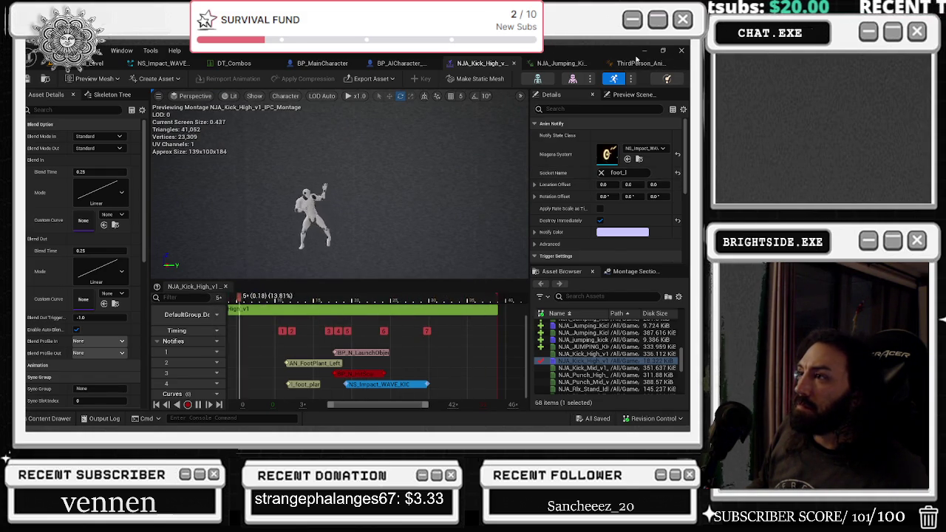
{"action": "left_click", "coordinate": [639, 64]}
{"action": "left_click", "coordinate": [497, 63]}
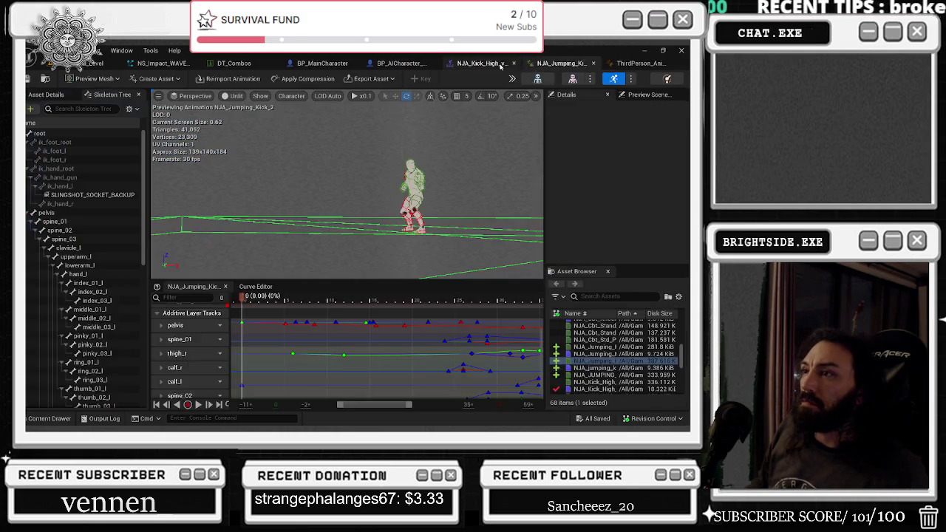
Cycle through the effect, DT_Combos, jumping kick and montage tabs, then close ThirdPerson_AnimBP
{"action": "left_click", "coordinate": [139, 65]}
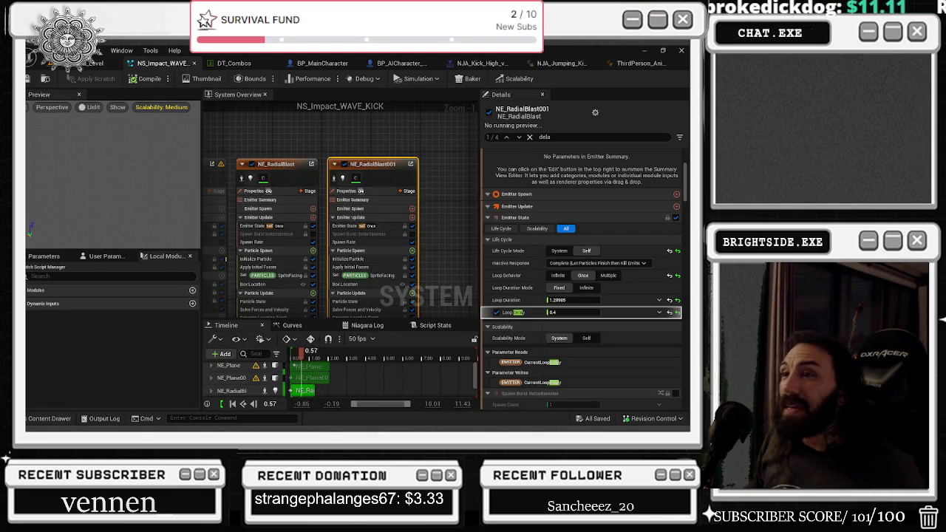
{"action": "left_click", "coordinate": [234, 64]}
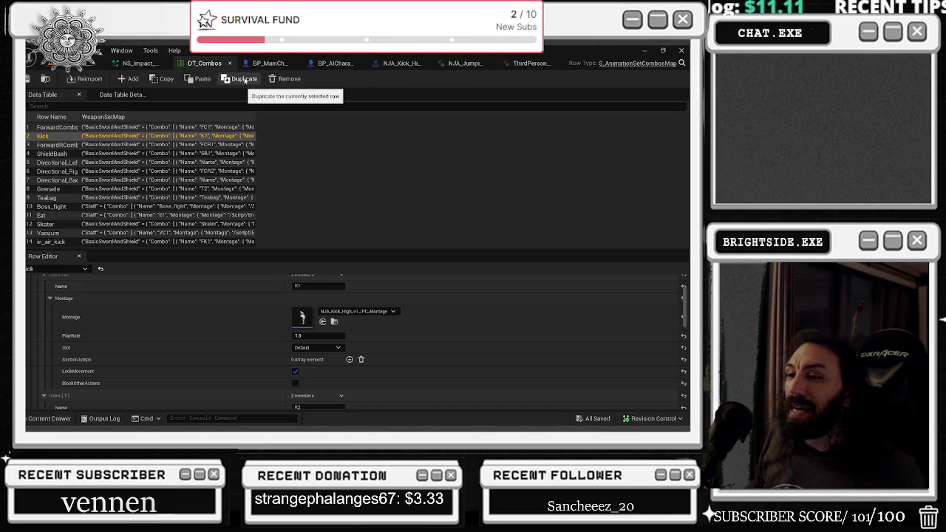
{"action": "left_click", "coordinate": [471, 65]}
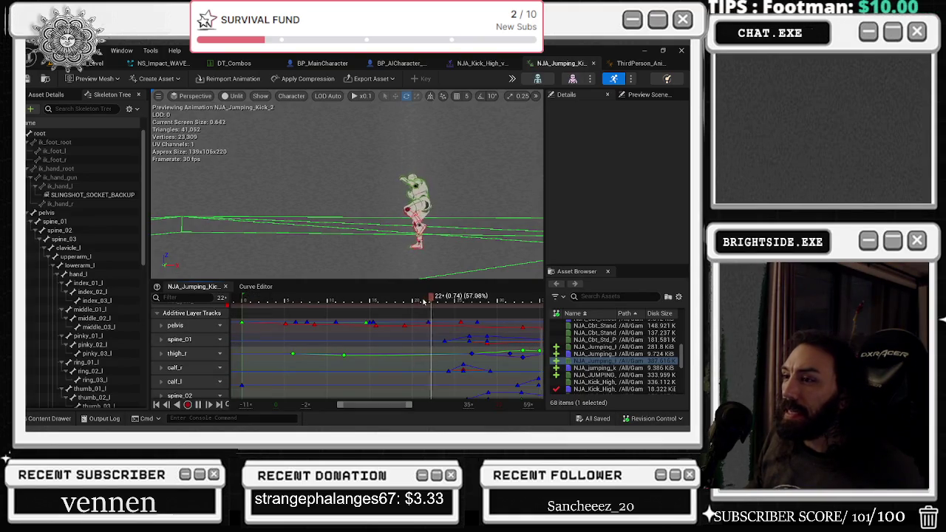
{"action": "left_click", "coordinate": [569, 64]}
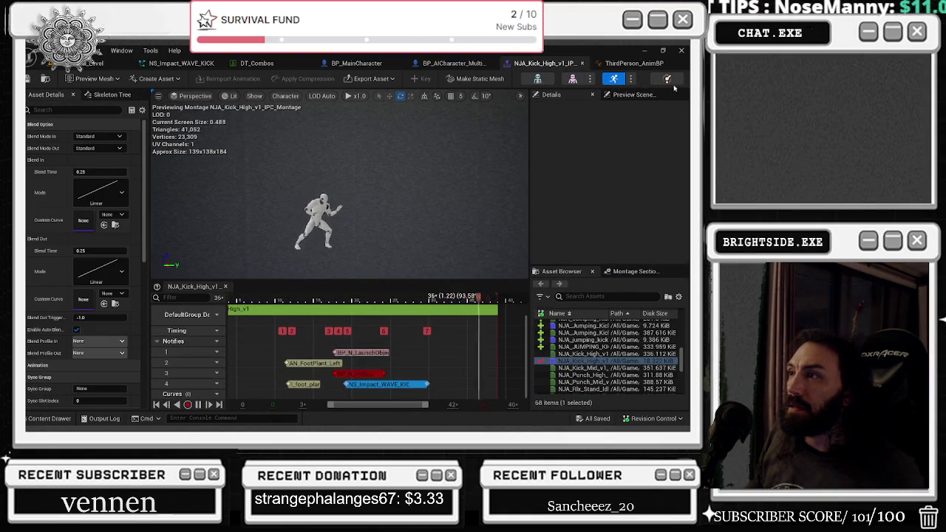
{"action": "left_click", "coordinate": [623, 64]}
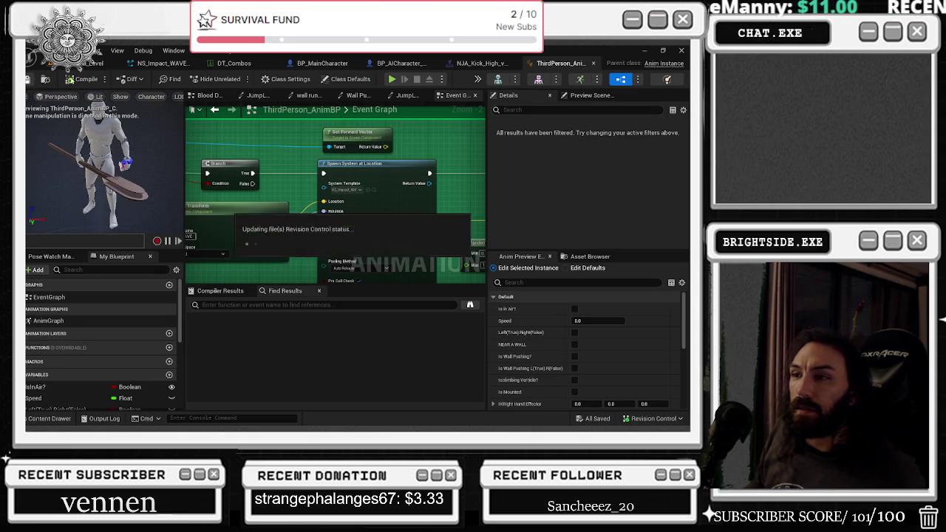
{"action": "left_click", "coordinate": [593, 63]}
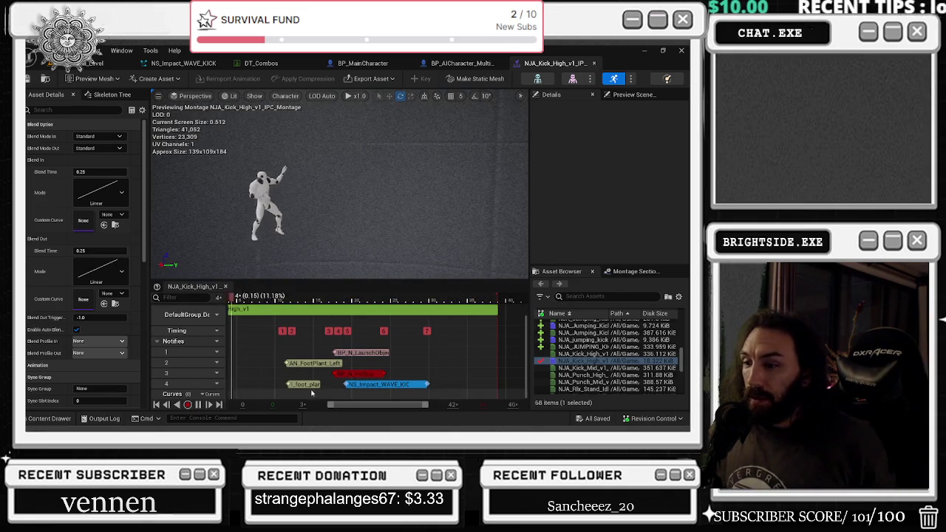
Select the NS_Impact_WAVE_KICK notify, turn off Destroy Immediately and lengthen its duration
{"action": "left_click", "coordinate": [384, 384]}
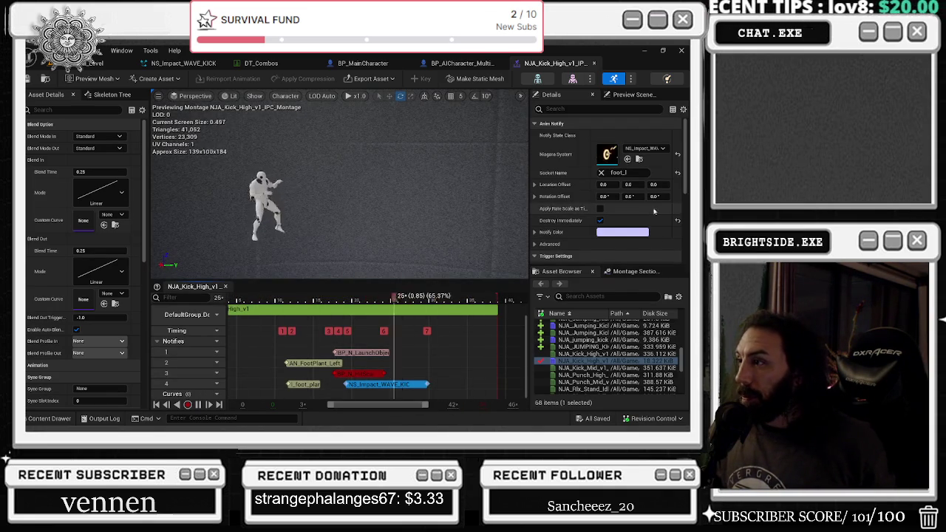
{"action": "left_click", "coordinate": [600, 220]}
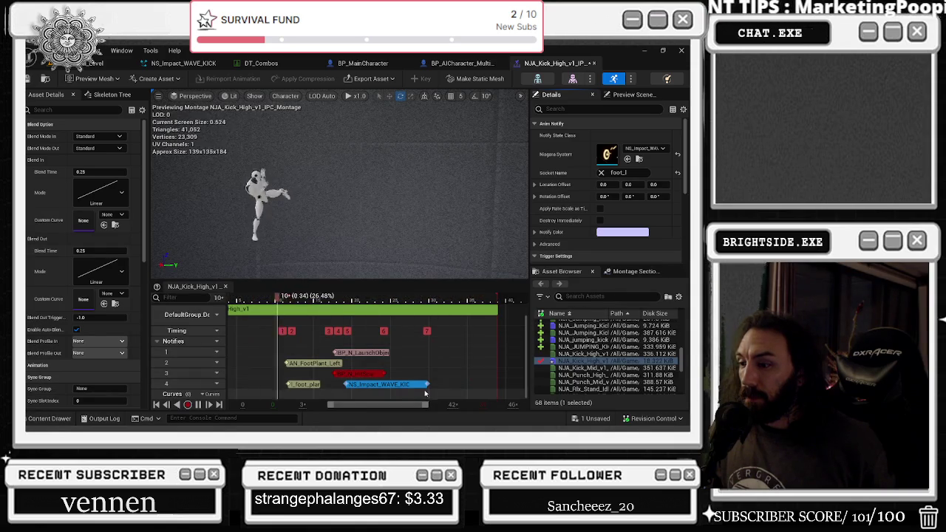
{"action": "left_click_drag", "start_coordinate": [428, 384], "coordinate": [481, 385]}
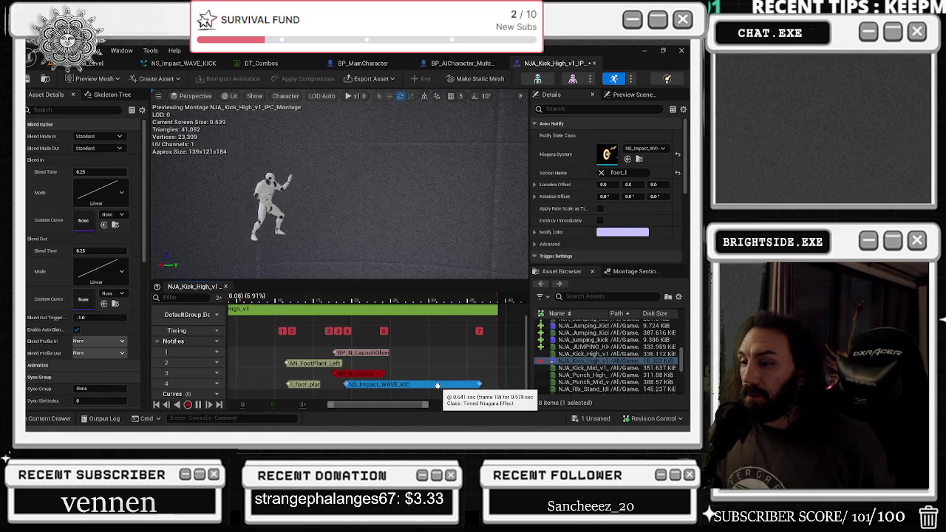
Set the notify's Socket Name to root
{"action": "scroll", "coordinate": [628, 185], "scroll_direction": "down", "scroll_amount": 2}
{"action": "scroll", "coordinate": [628, 184], "scroll_direction": "up", "scroll_amount": 3}
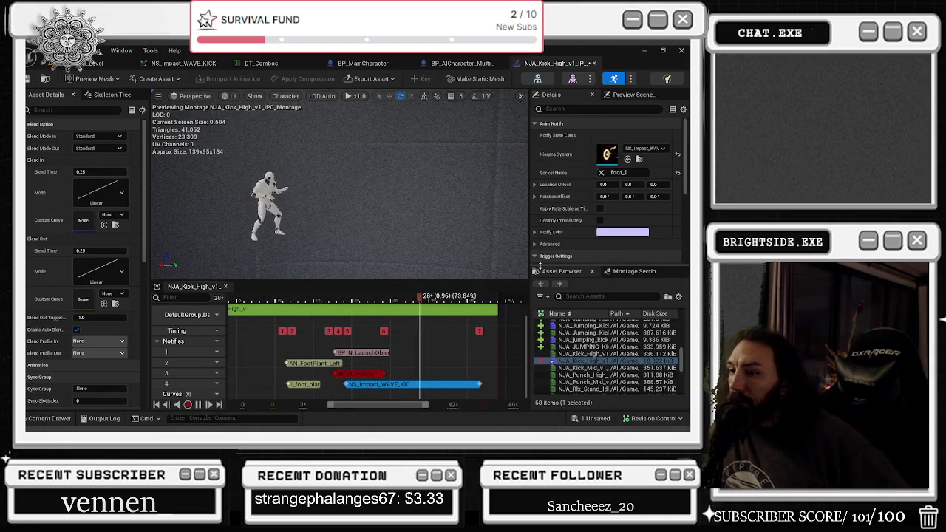
{"action": "scroll", "coordinate": [623, 166], "scroll_direction": "down", "scroll_amount": 3}
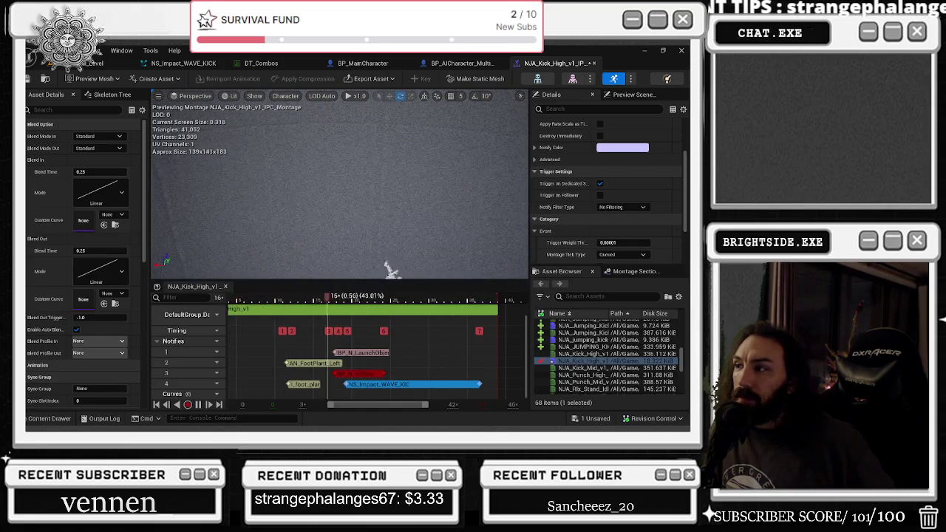
{"action": "scroll", "coordinate": [685, 172], "scroll_direction": "up", "scroll_amount": 3}
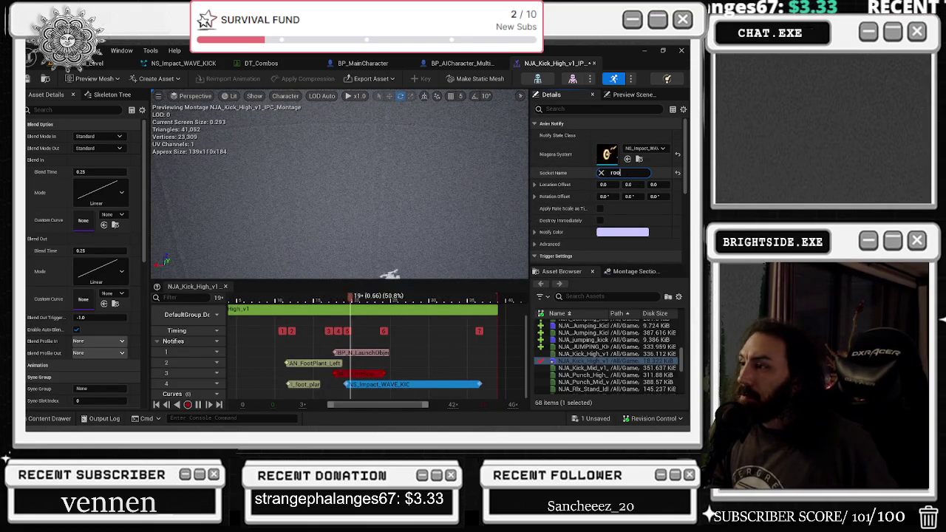
{"action": "type", "text": "root"}
{"action": "left_click", "coordinate": [636, 182]}
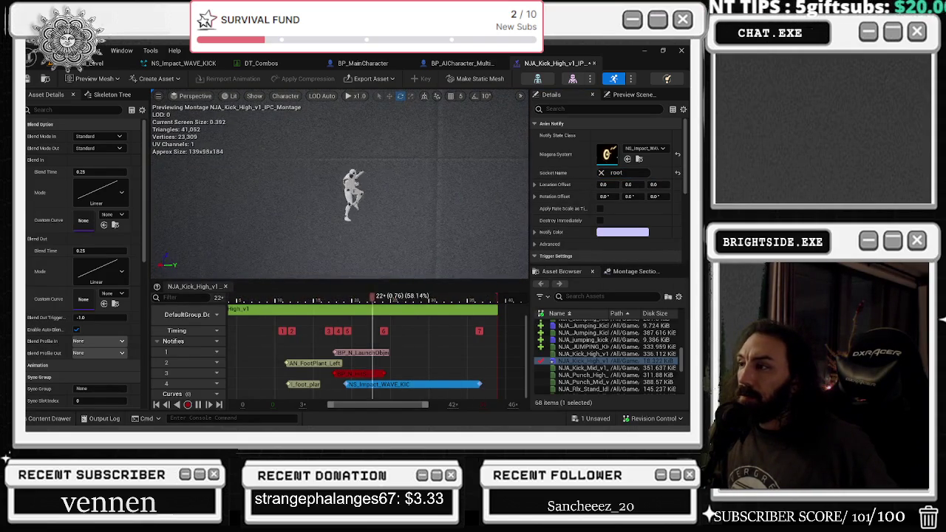
Swap the kick notify's Niagara System to NS_Impact_2
{"action": "left_click", "coordinate": [642, 148]}
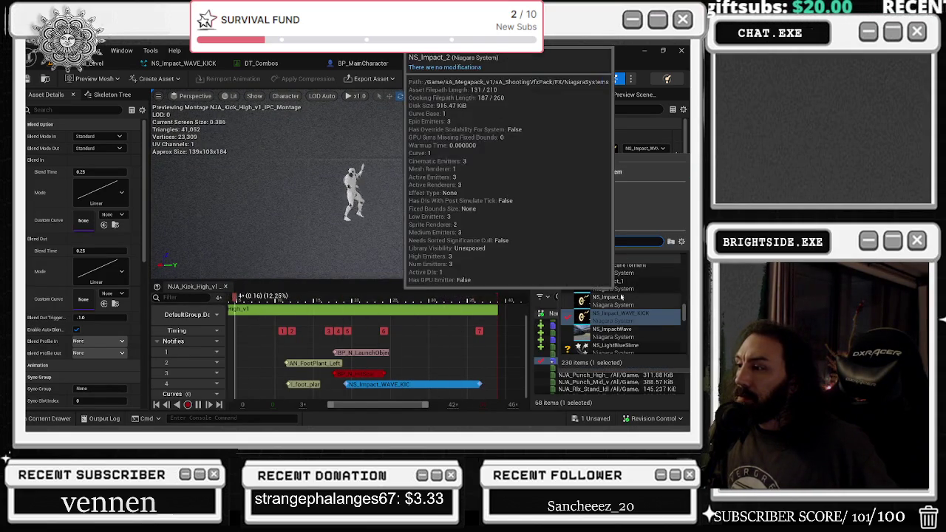
{"action": "left_click", "coordinate": [607, 297]}
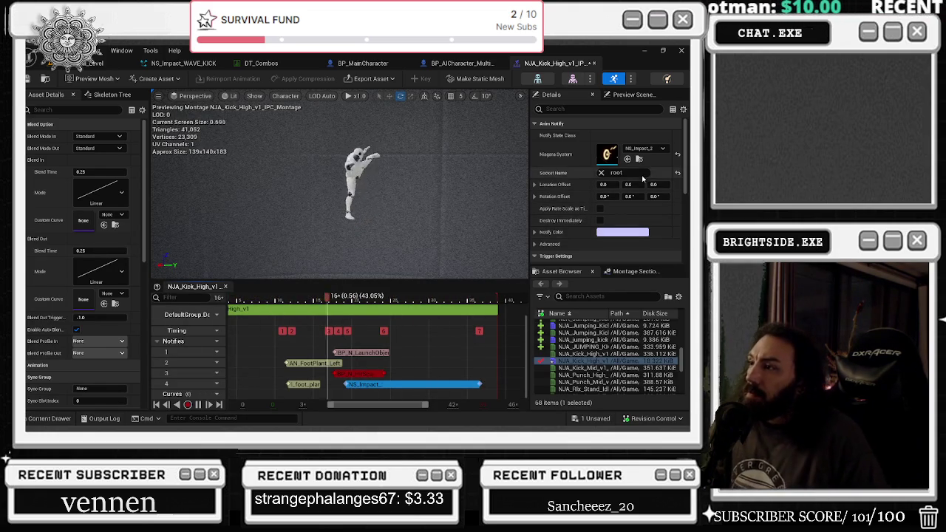
{"action": "left_click", "coordinate": [643, 148]}
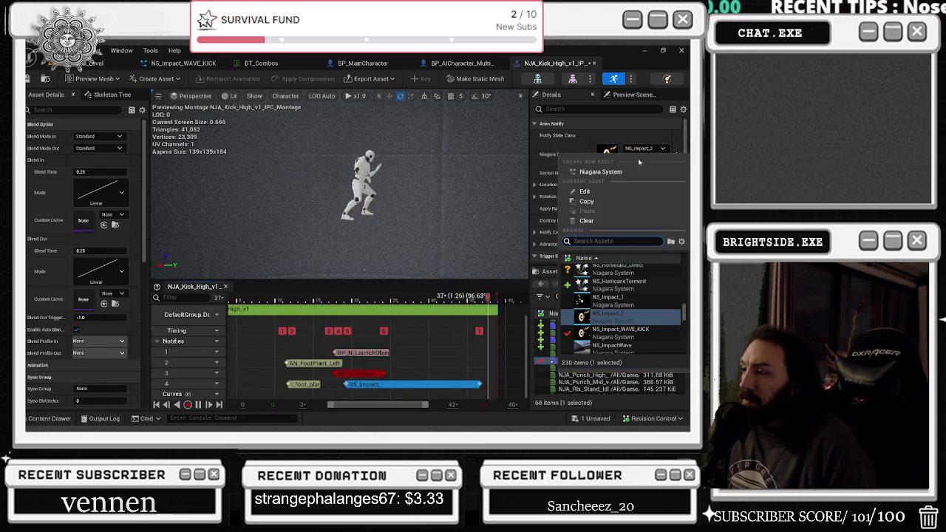
Set the foot_plant notify's Notify Trigger Chance to 1.0, then reselect the impact notify
{"action": "left_click", "coordinate": [303, 384]}
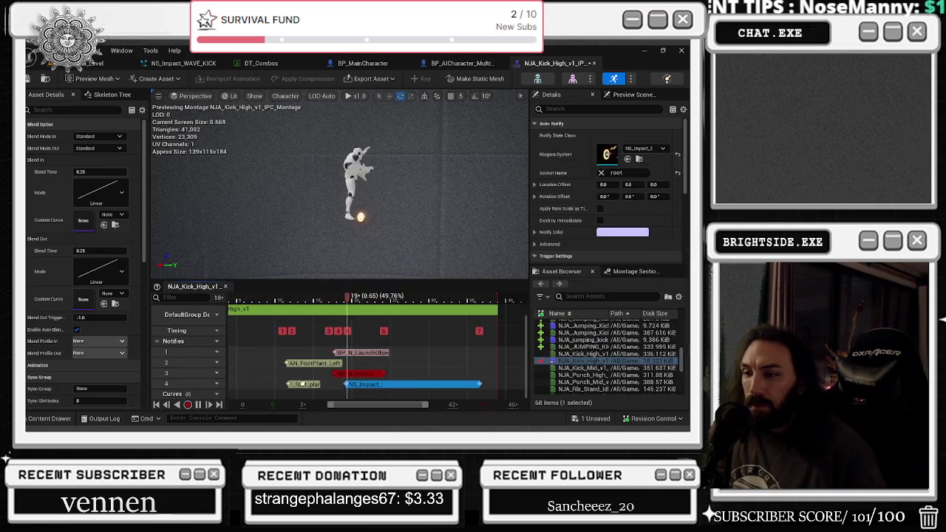
{"action": "left_click", "coordinate": [611, 136]}
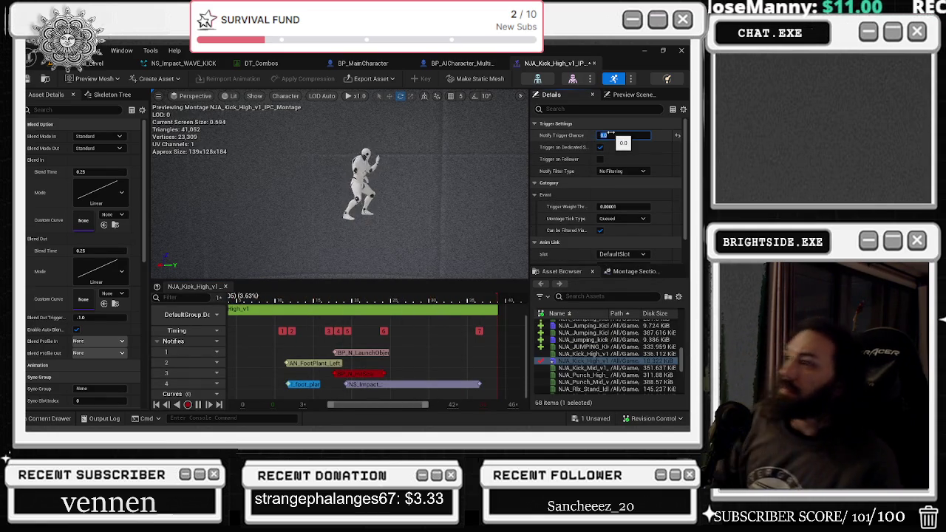
{"action": "type", "text": "1"}
{"action": "key", "text": "Return"}
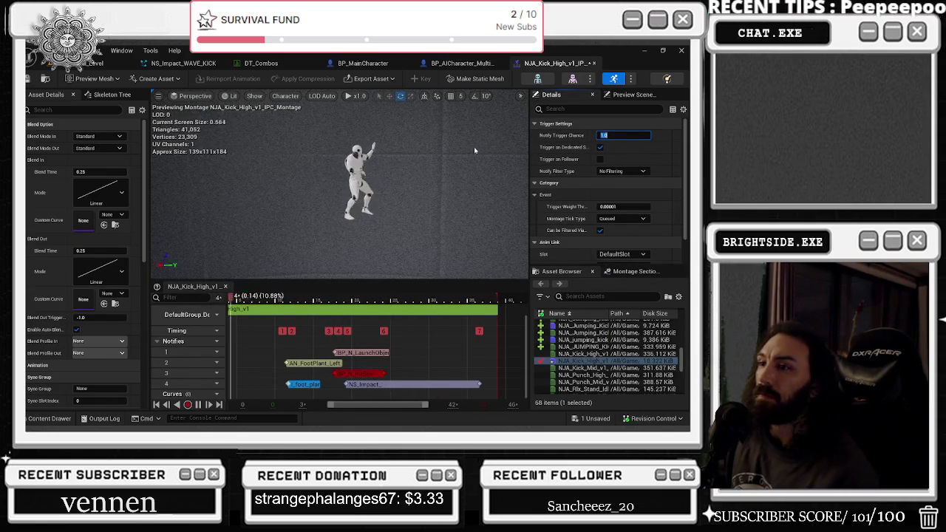
{"action": "left_click", "coordinate": [407, 384]}
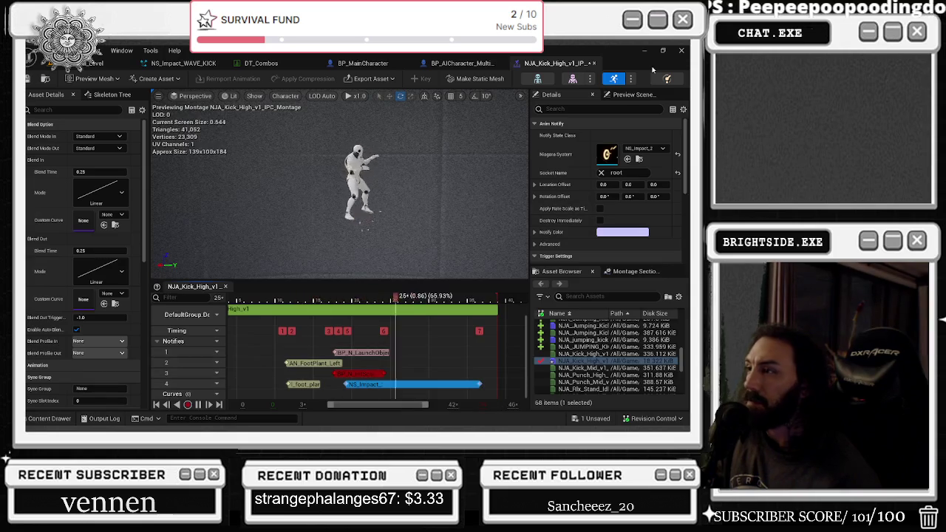
Attach the kick notify to the ball_l socket and nudge it slightly earlier near frame 18
{"action": "left_click", "coordinate": [602, 174]}
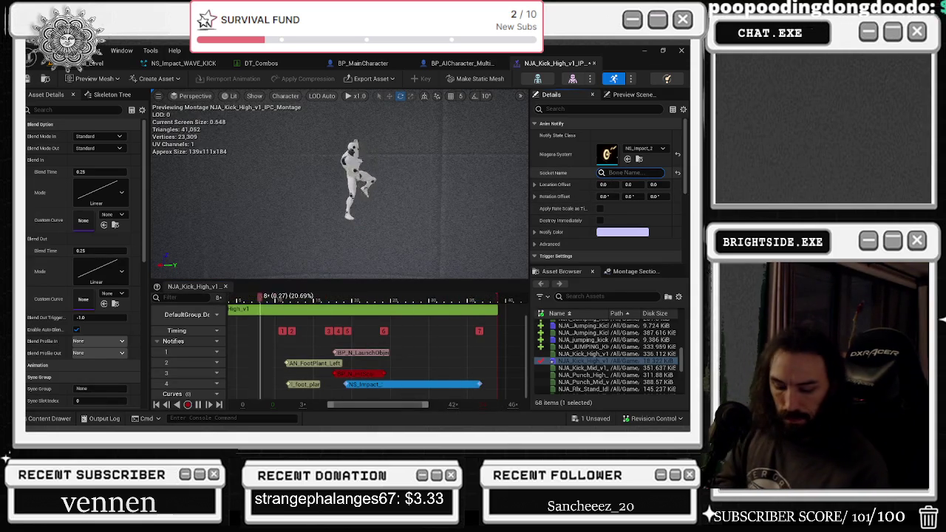
{"action": "type", "text": "ball"}
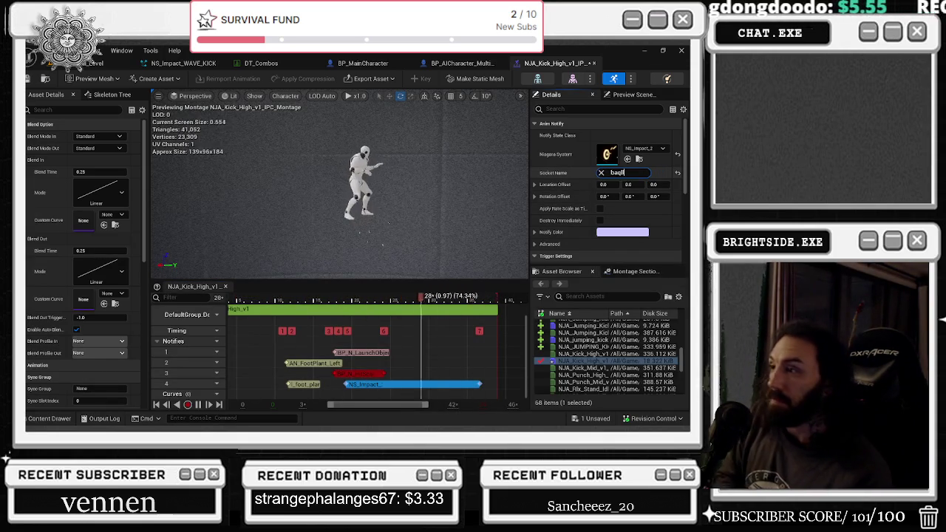
{"action": "double_click", "coordinate": [641, 174]}
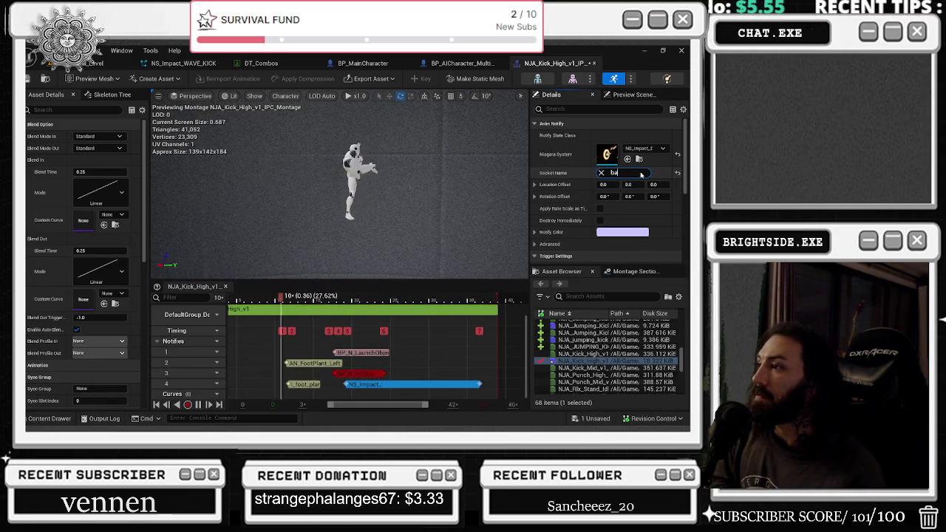
{"action": "type", "text": "ll_l"}
{"action": "key", "text": "Return"}
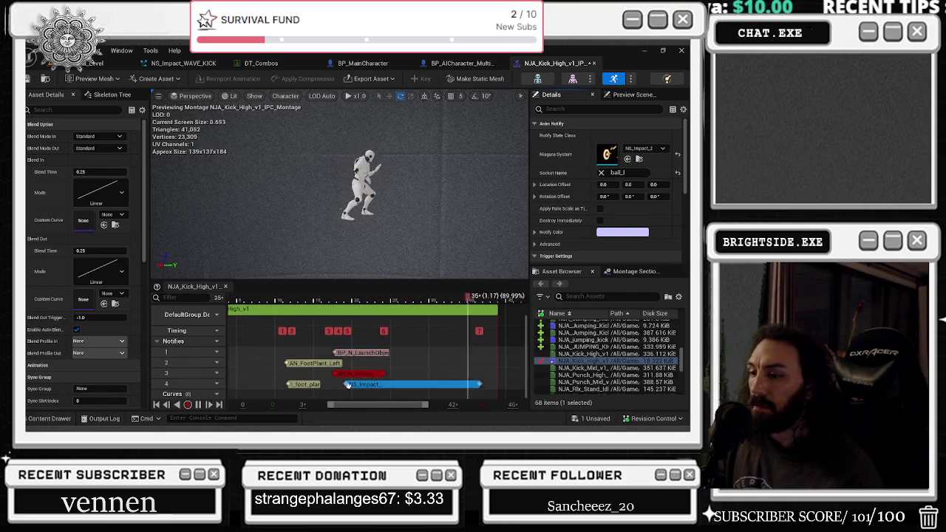
{"action": "left_click", "coordinate": [341, 301]}
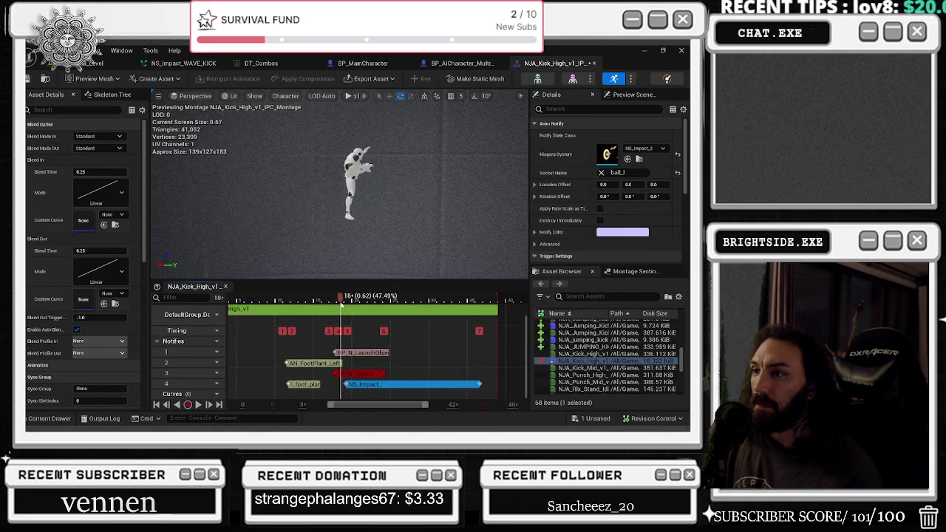
{"action": "left_click_drag", "start_coordinate": [384, 385], "coordinate": [348, 386]}
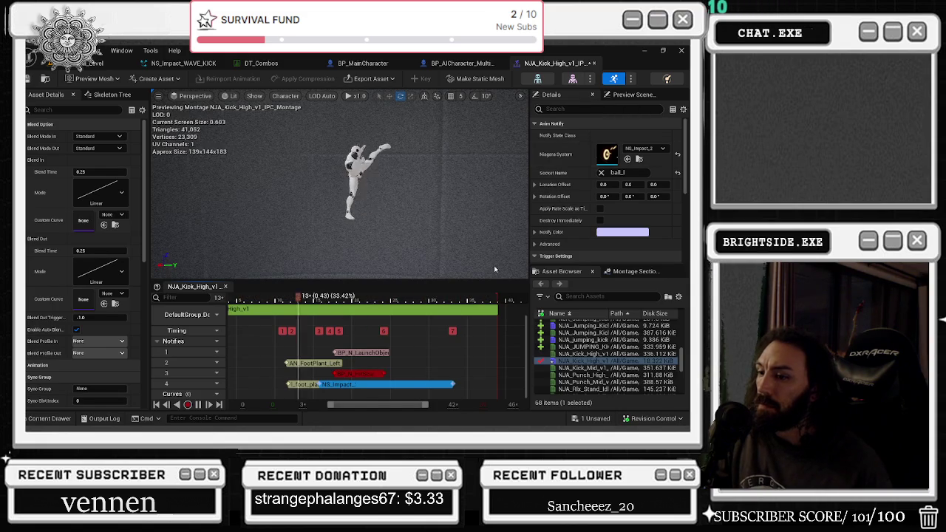
Set the notify's effect back to NS_Impact_WAVE_KICK and open that system's emitter graph
{"action": "left_click", "coordinate": [642, 152]}
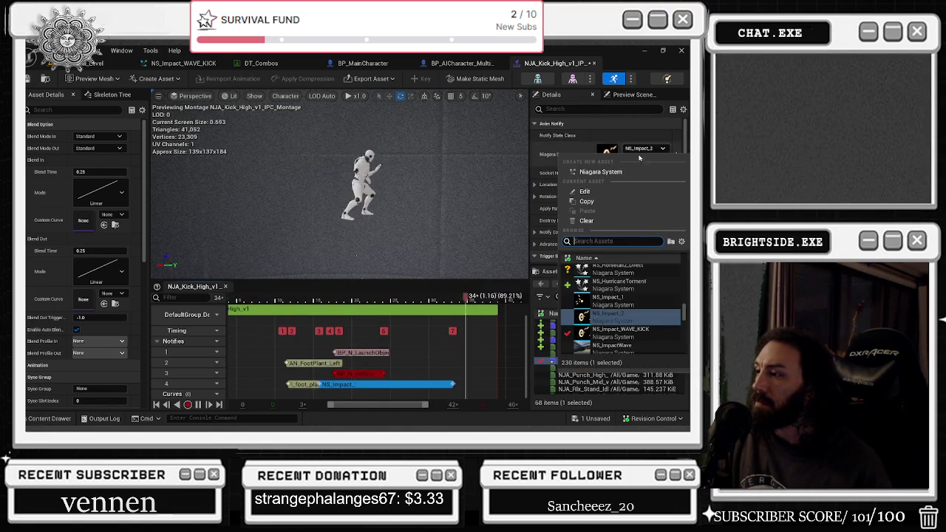
{"action": "left_click", "coordinate": [622, 325]}
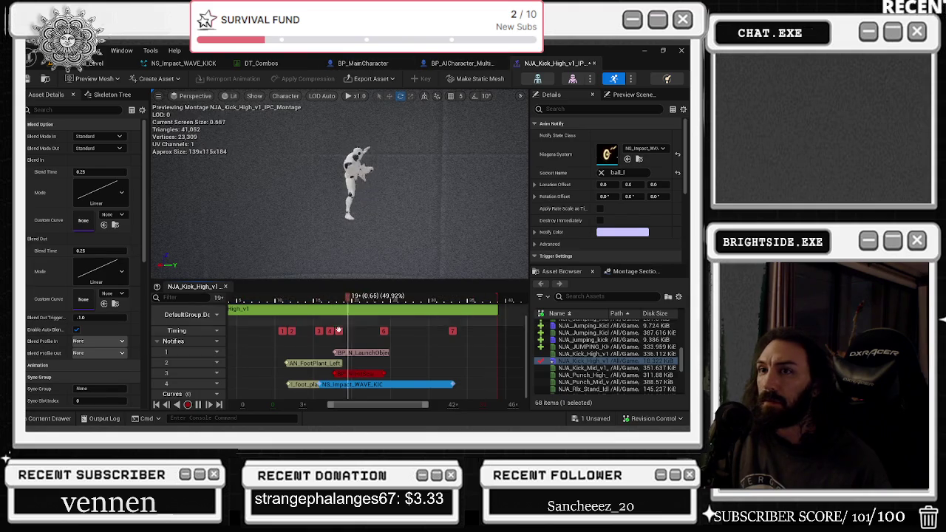
{"action": "left_click", "coordinate": [200, 65]}
{"action": "mouse_move", "coordinate": [234, 133]}
{"action": "left_mouse_down"}
{"action": "mouse_move", "coordinate": [318, 129]}
{"action": "mouse_move", "coordinate": [350, 139]}
{"action": "left_mouse_up"}
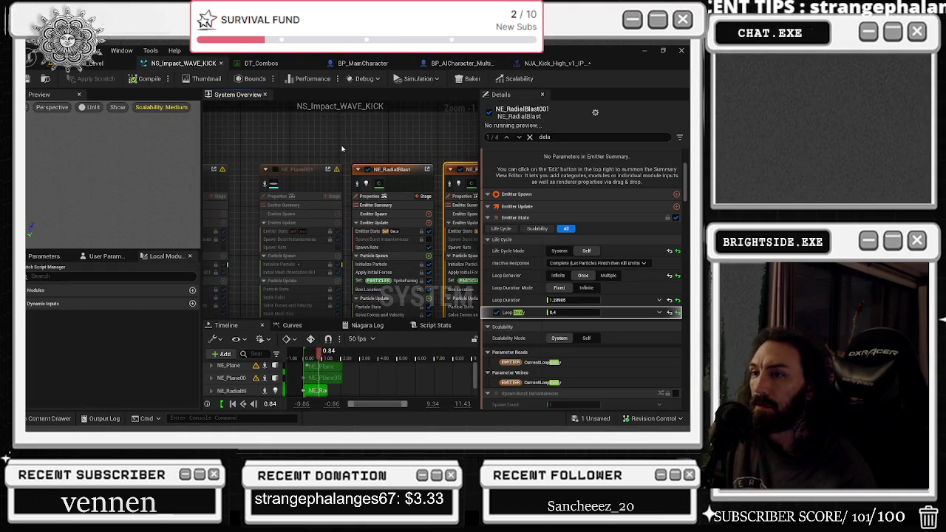
Select NE_RadialBlast to inspect its Emitter State: plays once, 1.28905 s loop duration, no loop delay
{"action": "left_click", "coordinate": [365, 185]}
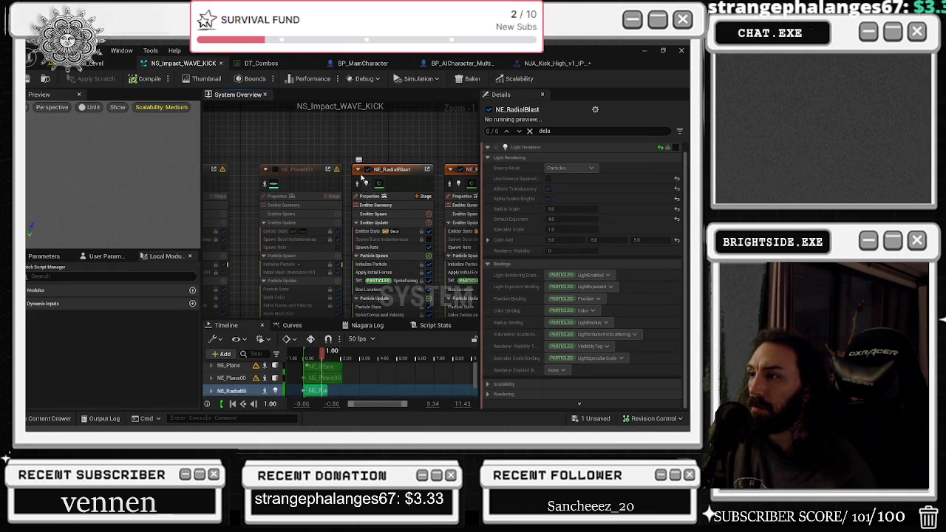
{"action": "mouse_move", "coordinate": [266, 140]}
{"action": "left_mouse_down"}
{"action": "mouse_move", "coordinate": [480, 144]}
{"action": "mouse_move", "coordinate": [457, 142]}
{"action": "mouse_move", "coordinate": [410, 114]}
{"action": "left_mouse_up"}
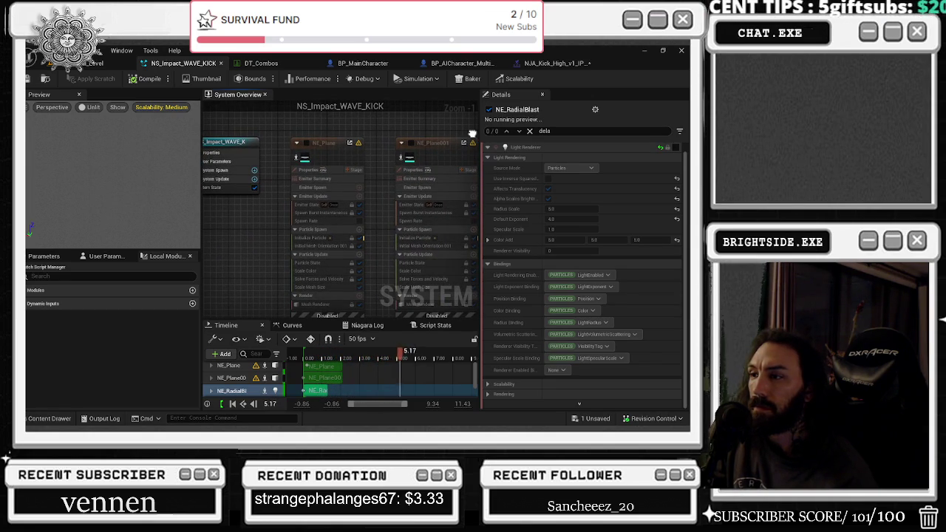
{"action": "mouse_move", "coordinate": [472, 133]}
{"action": "left_mouse_down"}
{"action": "mouse_move", "coordinate": [440, 93]}
{"action": "mouse_move", "coordinate": [361, 227]}
{"action": "left_mouse_up"}
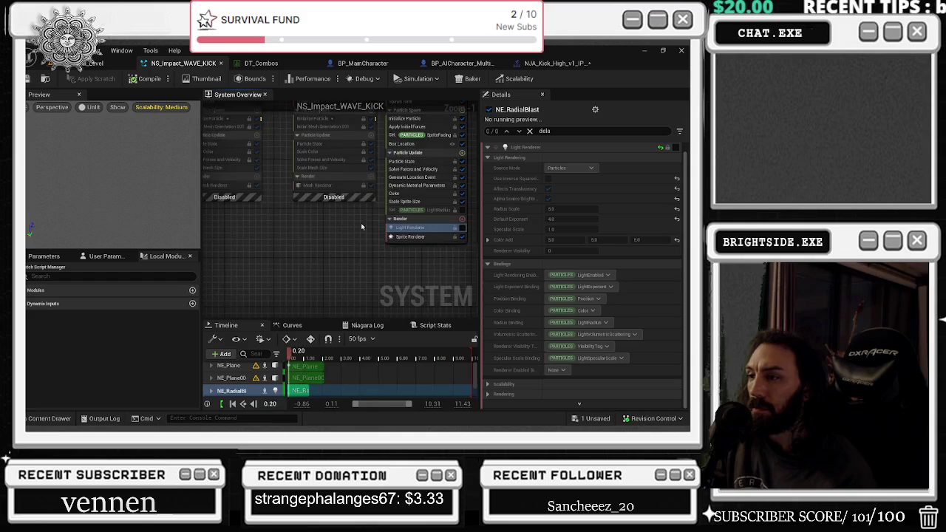
{"action": "scroll", "coordinate": [362, 226], "scroll_direction": "down", "scroll_amount": 6}
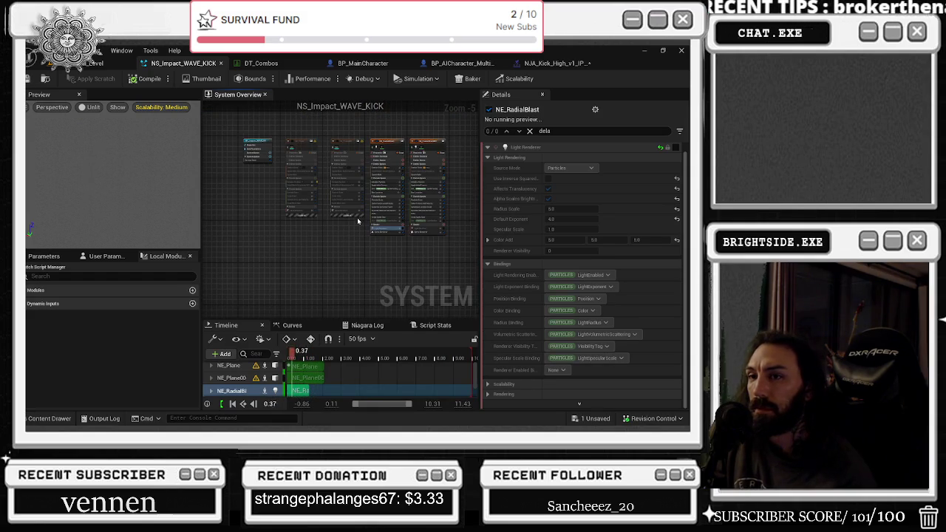
{"action": "scroll", "coordinate": [384, 215], "scroll_direction": "up", "scroll_amount": 4}
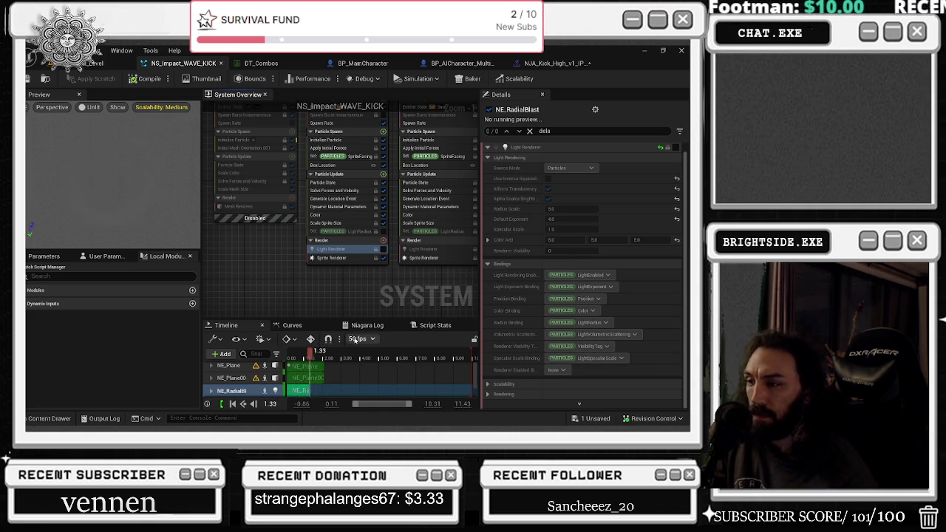
{"action": "scroll", "coordinate": [427, 182], "scroll_direction": "up", "scroll_amount": 1}
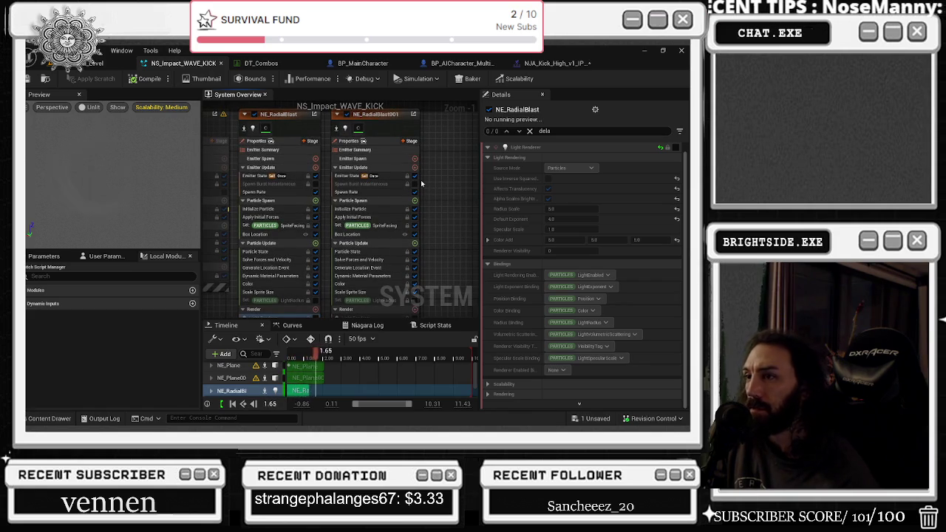
{"action": "left_click_drag", "start_coordinate": [421, 182], "coordinate": [458, 192]}
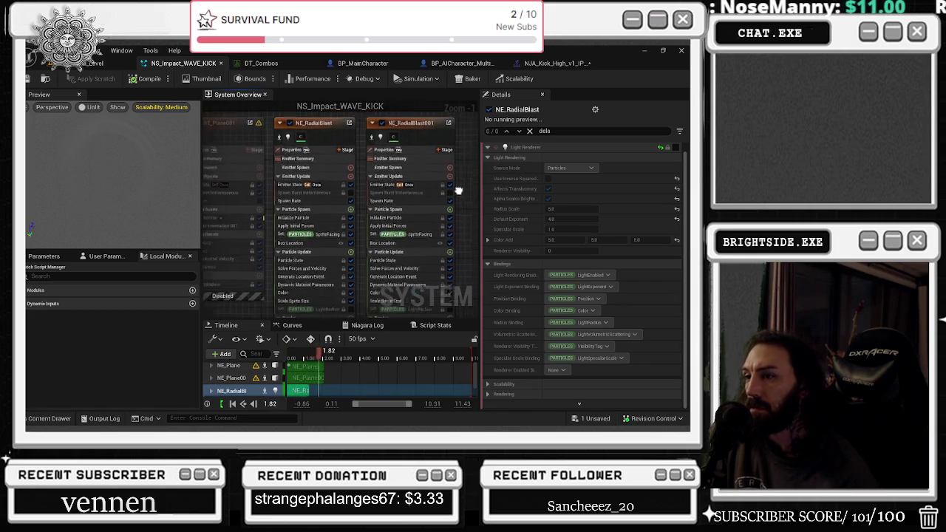
{"action": "left_click", "coordinate": [347, 135]}
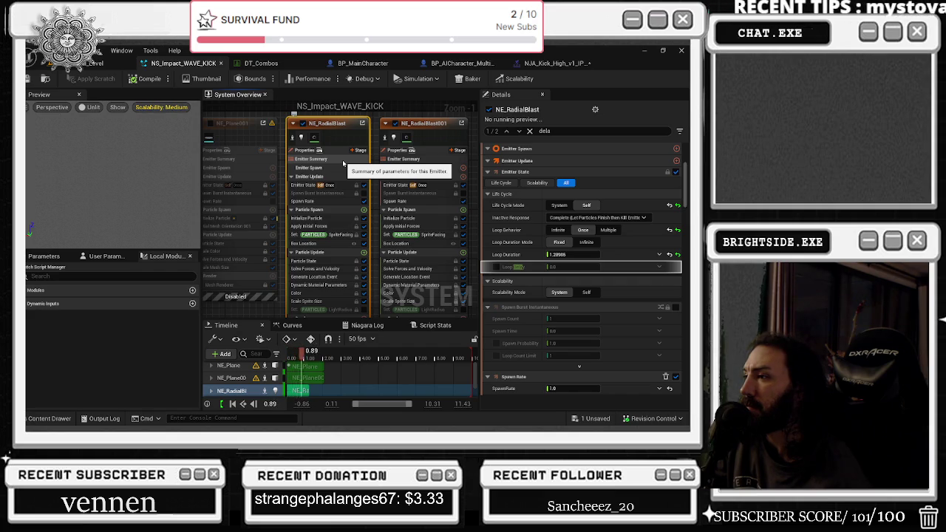
{"action": "left_click", "coordinate": [529, 130]}
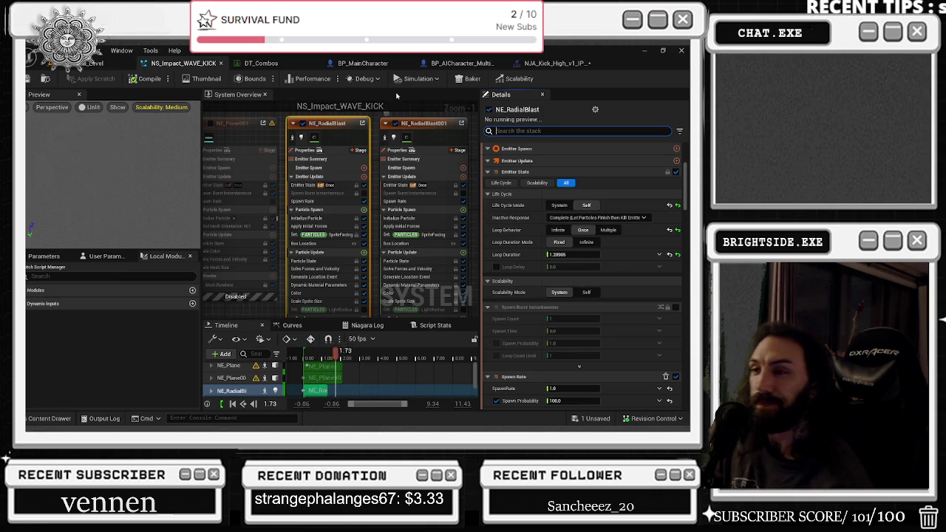
Tick the enable checkboxes on the NE_Plane and NE_Plane001 emitter nodes
{"action": "scroll", "coordinate": [382, 111], "scroll_direction": "down", "scroll_amount": 2}
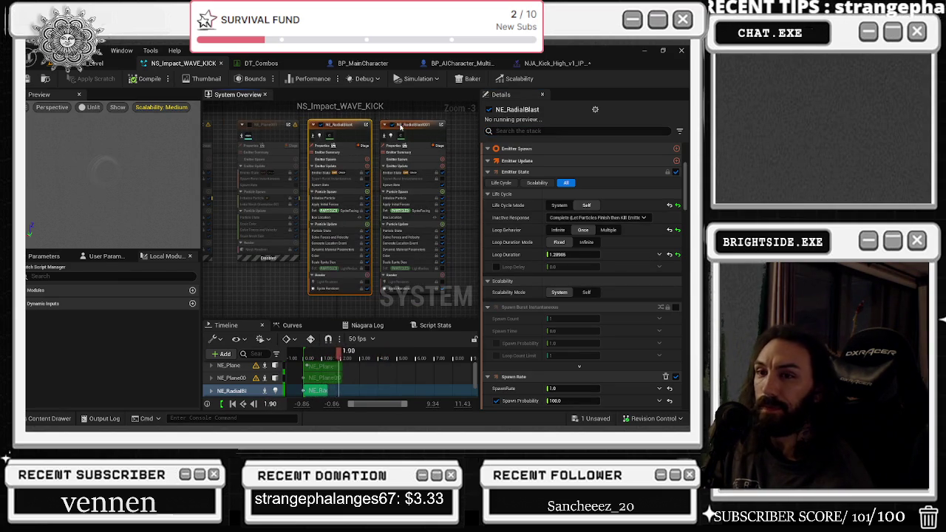
{"action": "right_click", "coordinate": [382, 118]}
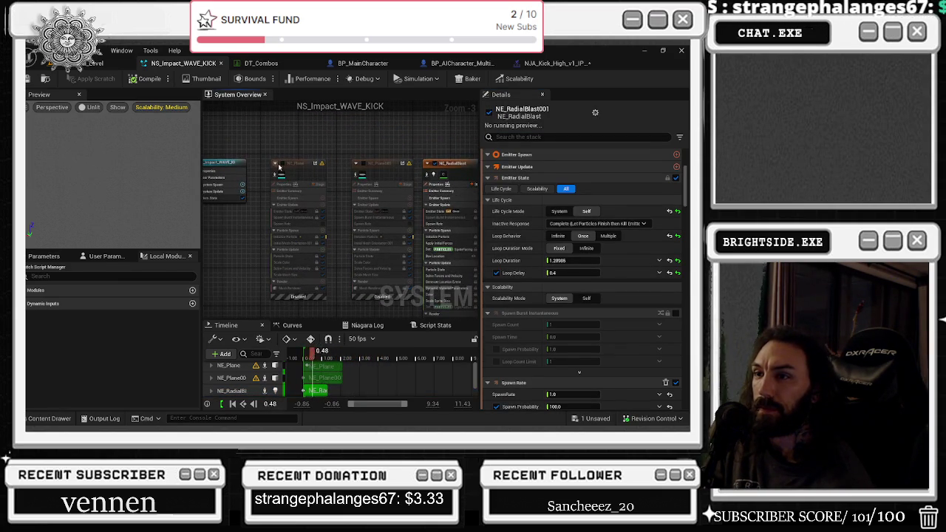
{"action": "left_click", "coordinate": [276, 163]}
{"action": "left_click", "coordinate": [357, 163]}
{"action": "left_click", "coordinate": [292, 288]}
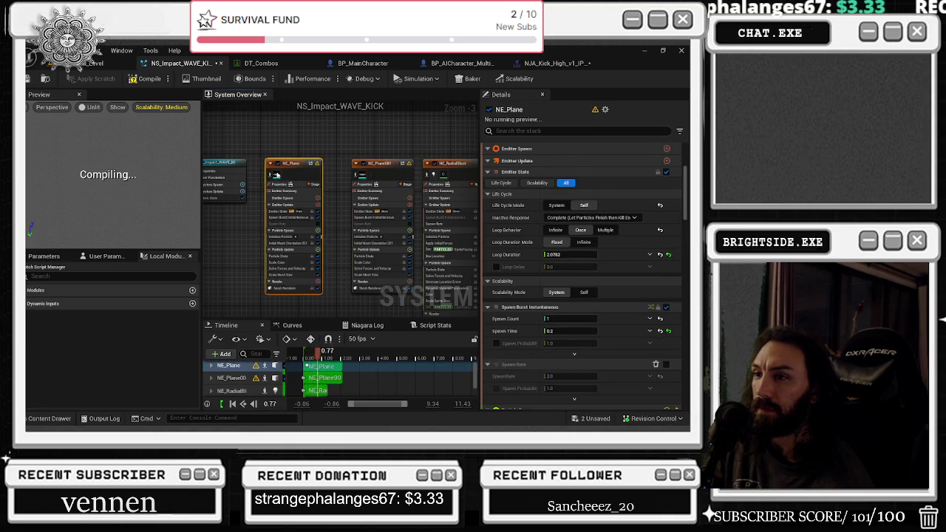
Search 'muzz' and assign SM_Muzzle_1 to NE_Plane's first mesh slot
{"action": "scroll", "coordinate": [584, 222], "scroll_direction": "down", "scroll_amount": 3}
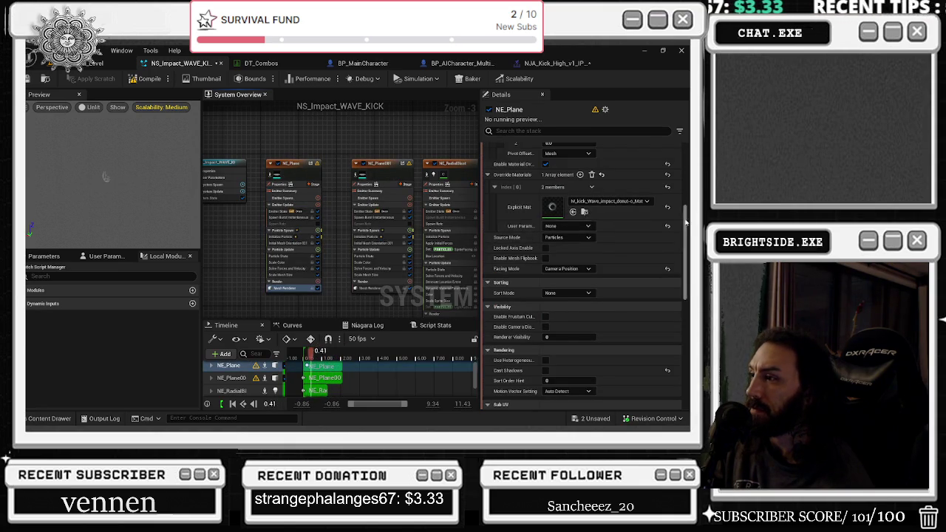
{"action": "scroll", "coordinate": [580, 207], "scroll_direction": "up", "scroll_amount": 5}
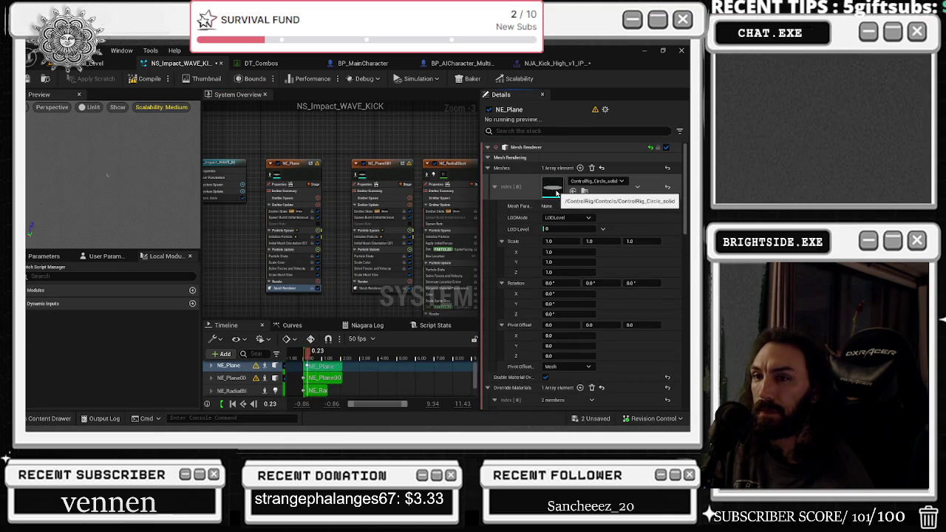
{"action": "left_click", "coordinate": [557, 193]}
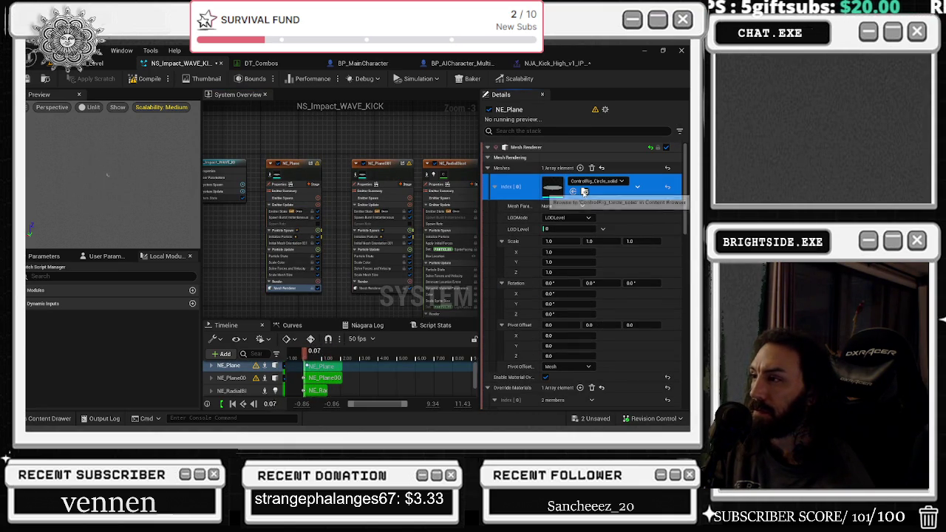
{"action": "left_click", "coordinate": [589, 181]}
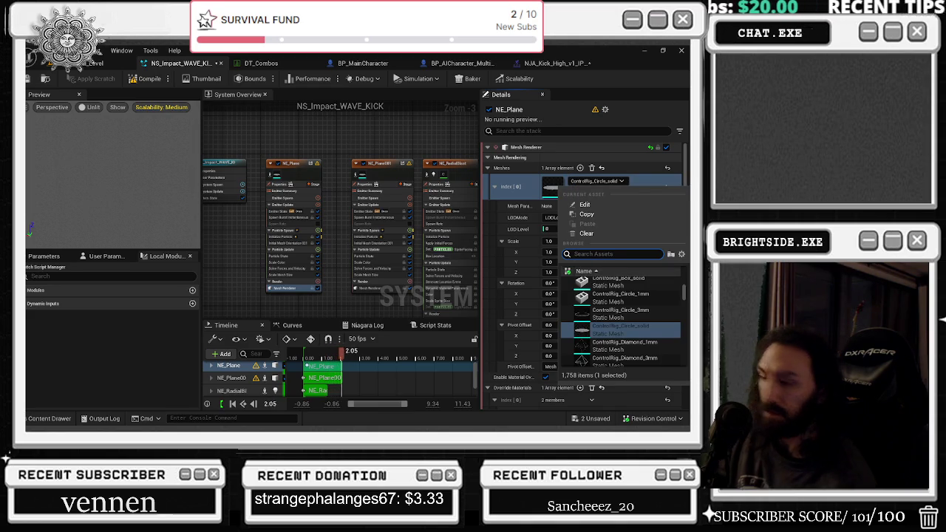
{"action": "type", "text": "muzz"}
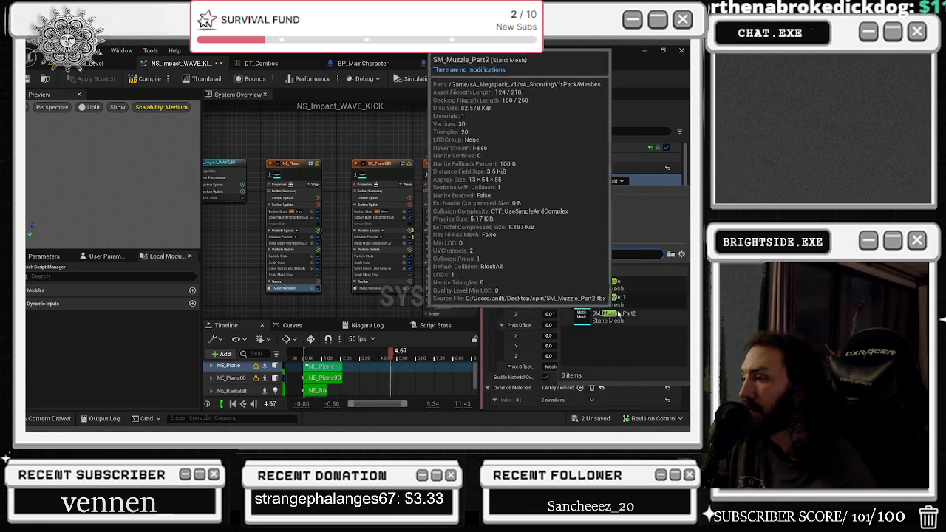
{"action": "left_click", "coordinate": [597, 315]}
Assign SM_Plane as the Meshes Index [0] mesh for NE_Plane and NE_Plane001
{"action": "left_click", "coordinate": [584, 191]}
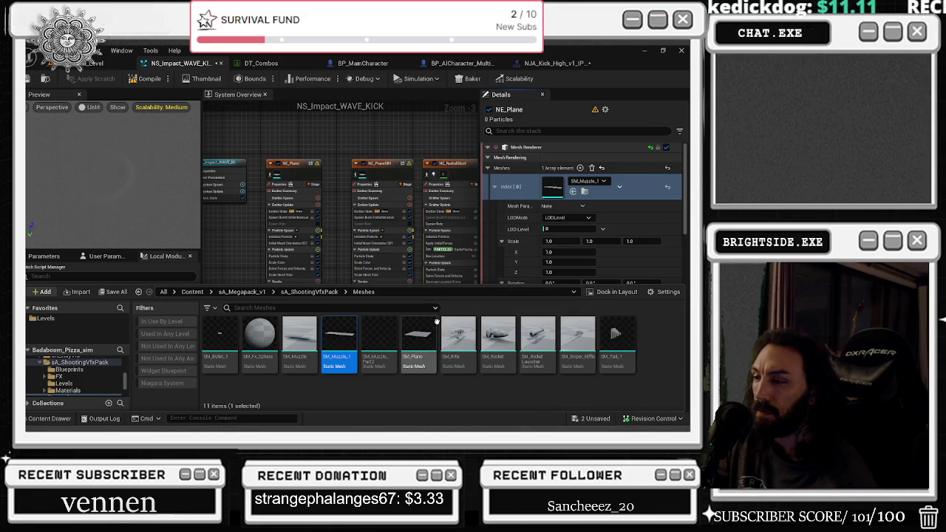
{"action": "left_click", "coordinate": [418, 338]}
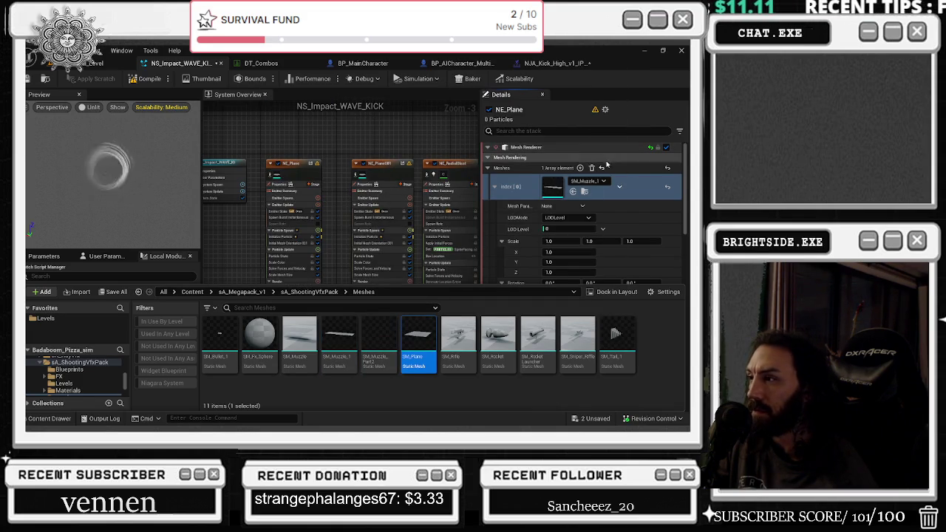
{"action": "left_click", "coordinate": [573, 192]}
{"action": "left_click", "coordinate": [369, 175]}
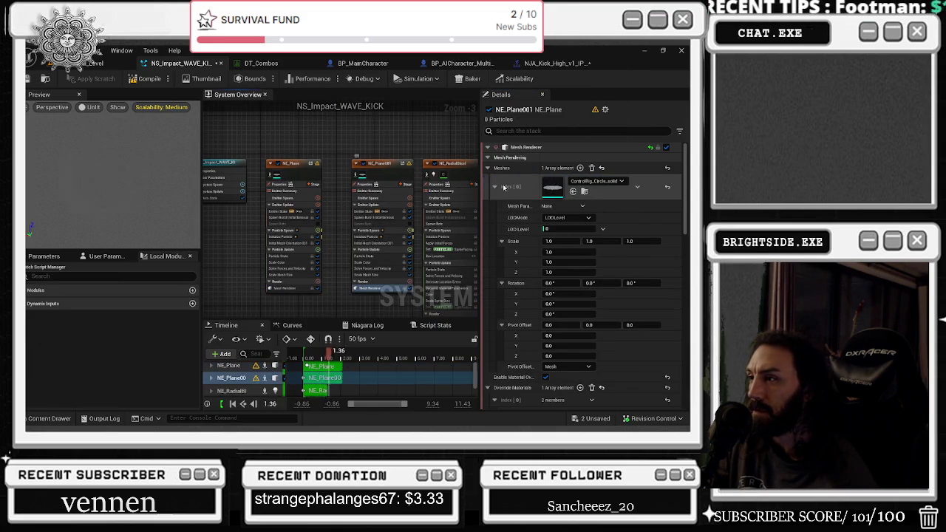
{"action": "left_click", "coordinate": [575, 192]}
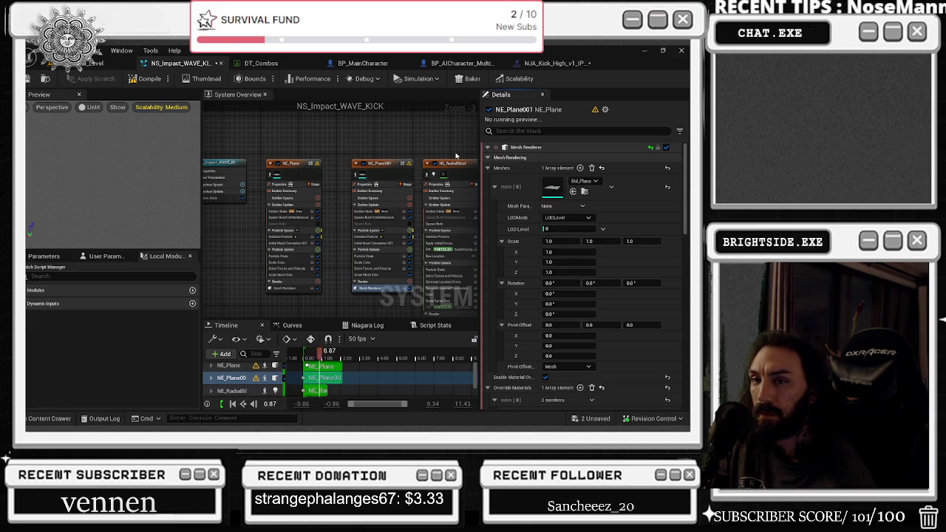
Lower Uniform Sprite Size below 300 on NE_RadialBlast and NE_RadialBlast001, then save NS_Impact_WAVE_KICK
{"action": "left_click_drag", "start_coordinate": [430, 153], "coordinate": [259, 134]}
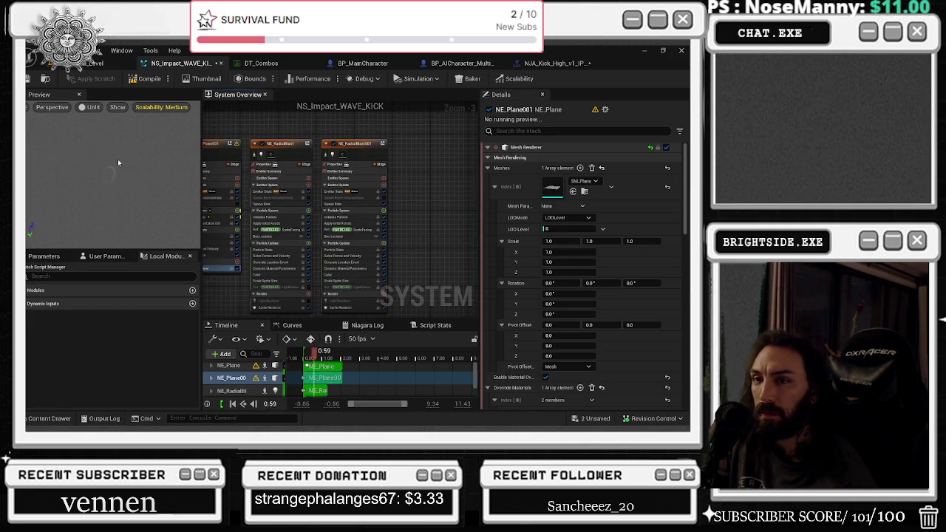
{"action": "left_click", "coordinate": [269, 153]}
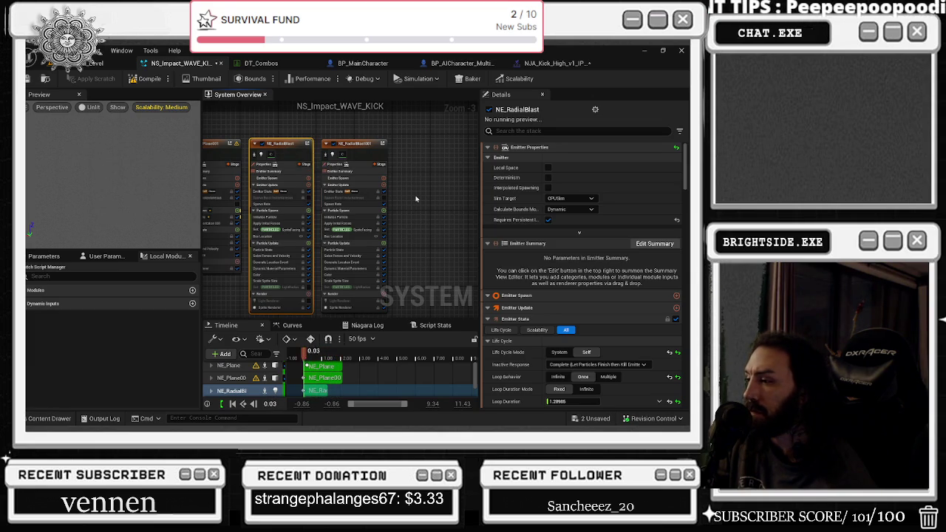
{"action": "scroll", "coordinate": [583, 177], "scroll_direction": "down", "scroll_amount": 5}
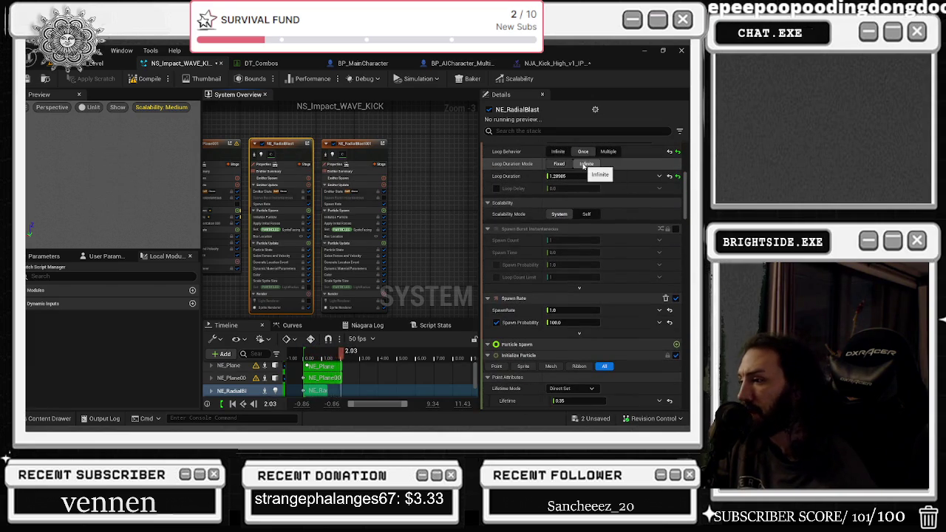
{"action": "scroll", "coordinate": [583, 168], "scroll_direction": "down", "scroll_amount": 2}
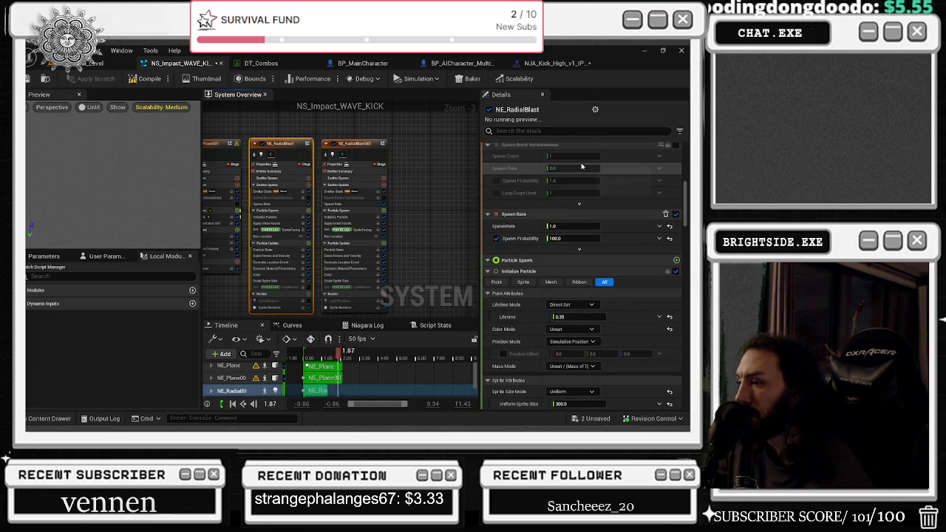
{"action": "scroll", "coordinate": [582, 167], "scroll_direction": "down", "scroll_amount": 1}
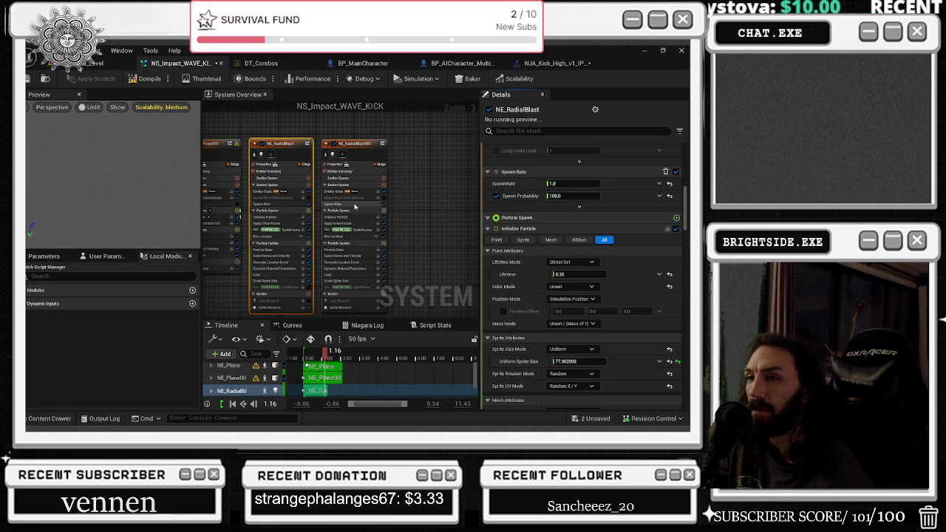
{"action": "left_click", "coordinate": [362, 157]}
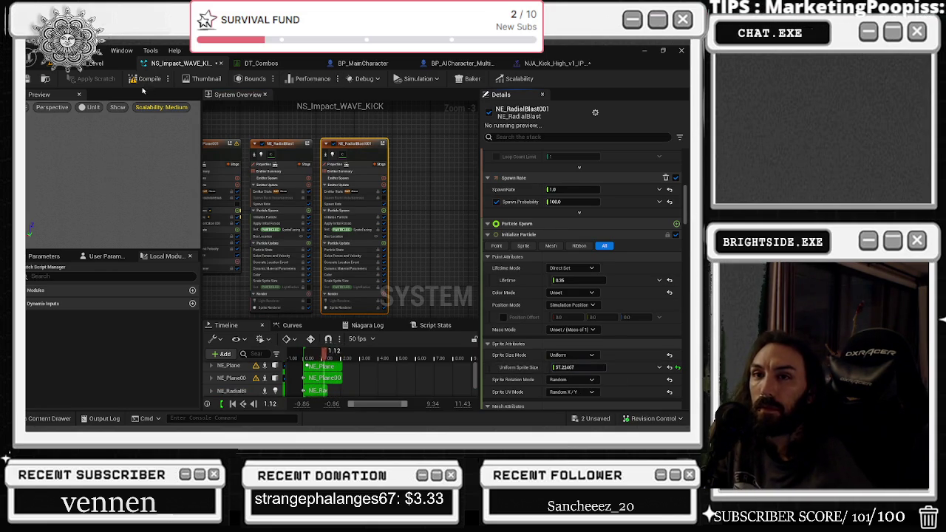
{"action": "left_click", "coordinate": [45, 79]}
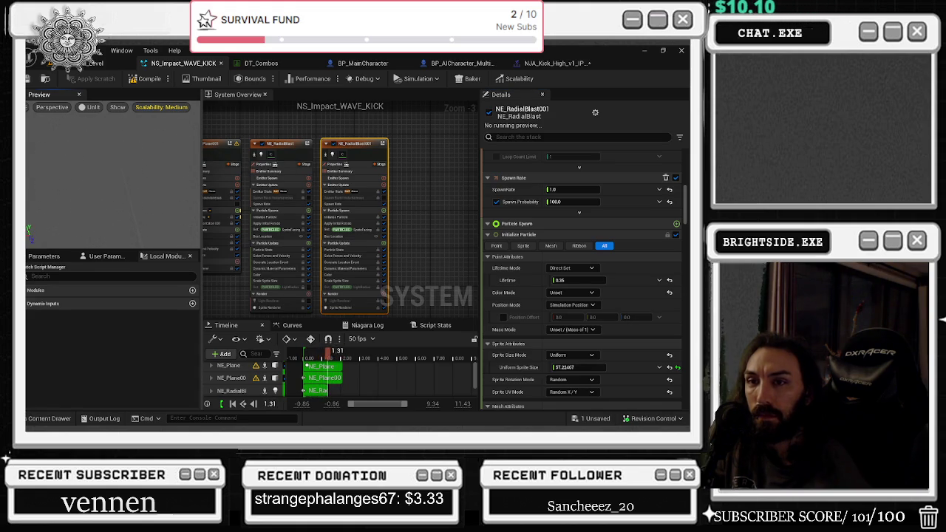
{"action": "left_click", "coordinate": [553, 63]}
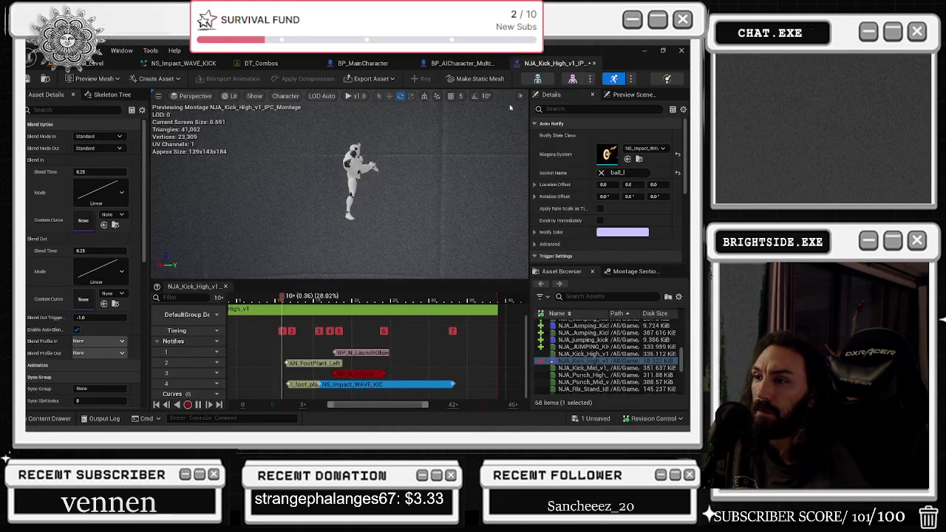
Move the foot_plant notify up to track 3 and set its Notify Trigger Chance to 0
{"action": "left_click_drag", "start_coordinate": [359, 387], "coordinate": [367, 390]}
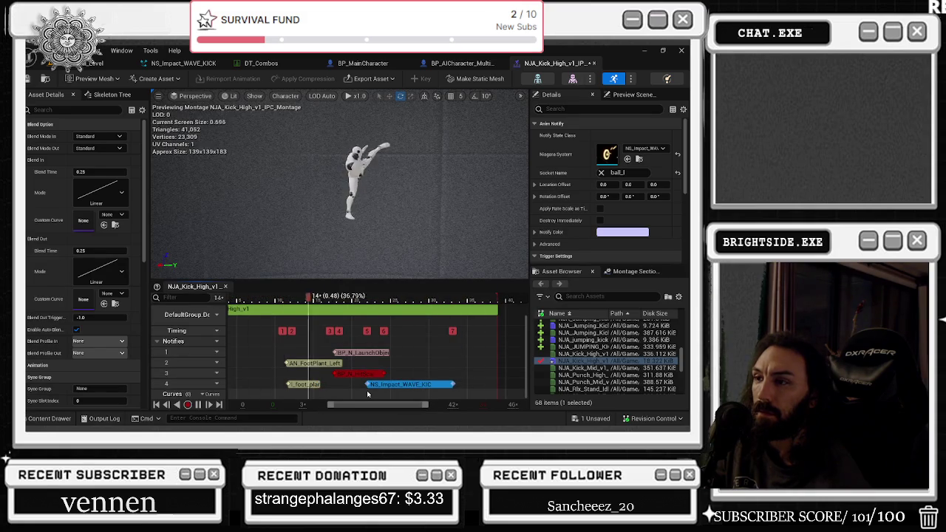
{"action": "left_click_drag", "start_coordinate": [373, 300], "coordinate": [304, 303]}
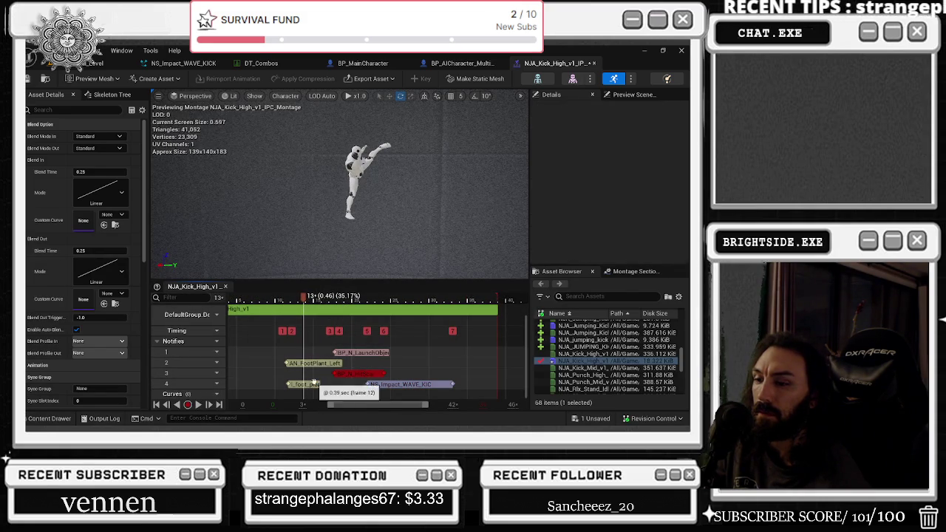
{"action": "left_click_drag", "start_coordinate": [313, 385], "coordinate": [314, 373]}
{"action": "left_click", "coordinate": [623, 135]}
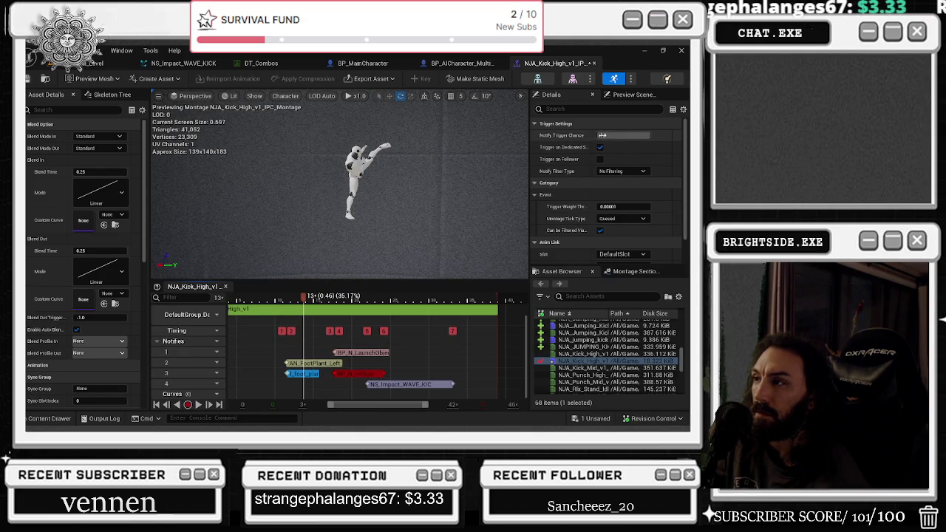
{"action": "type", "text": "0"}
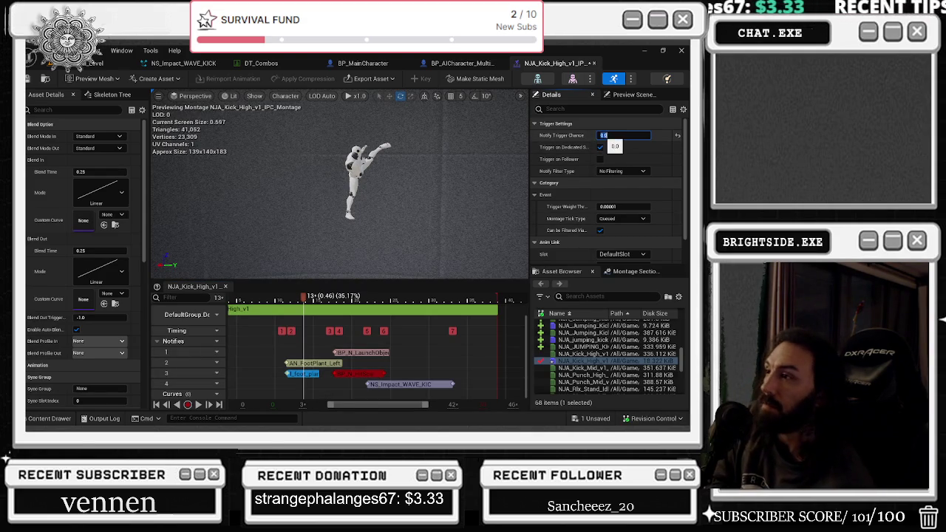
Reposition the NS_Impact_WAVE_KICK notify, check its settings and play the montage preview
{"action": "left_click_drag", "start_coordinate": [380, 385], "coordinate": [343, 379]}
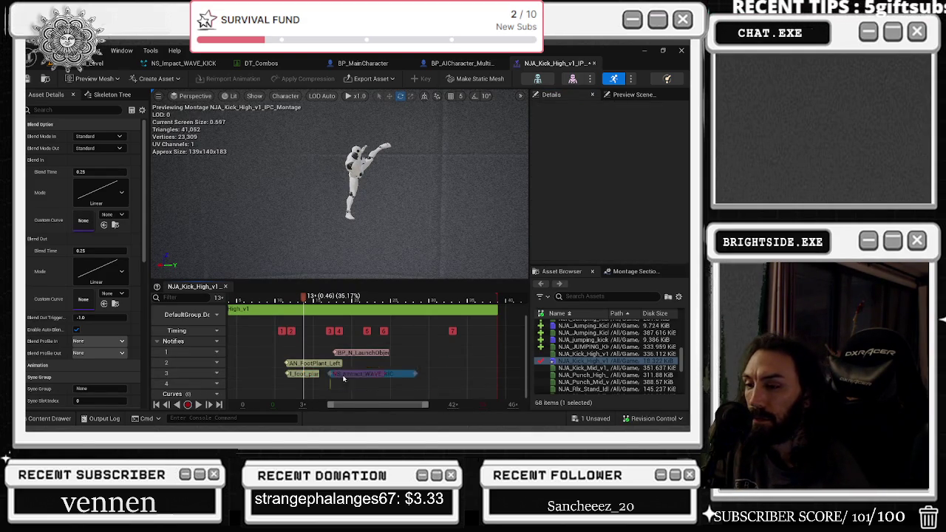
{"action": "left_click", "coordinate": [310, 384]}
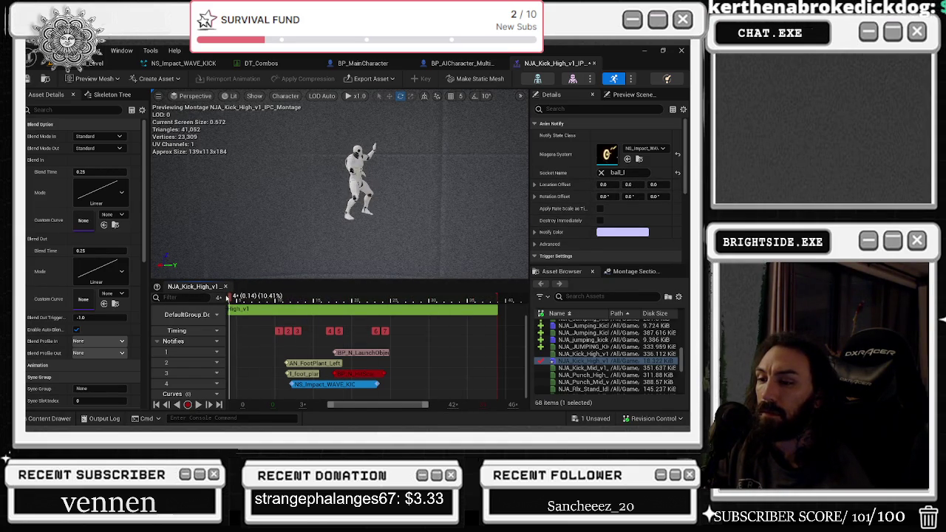
{"action": "key", "text": "space"}
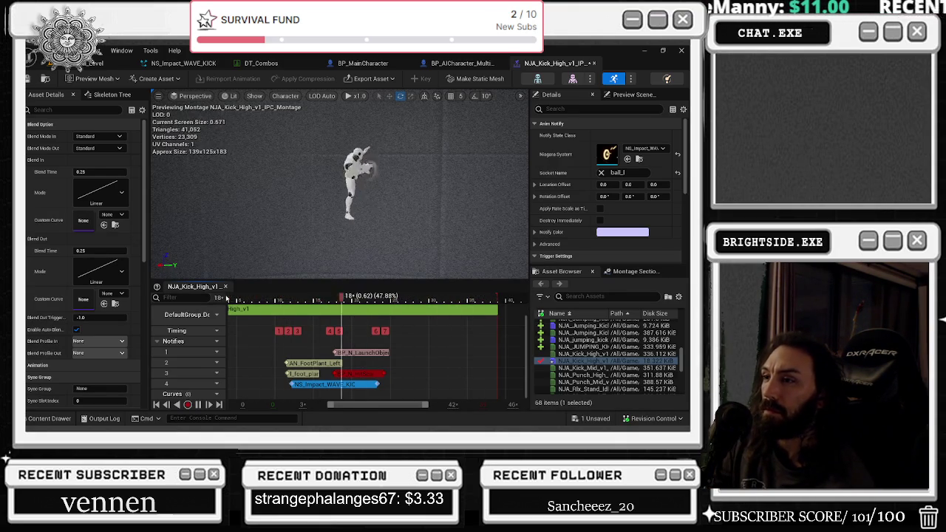
Try Location Offset Y values of 20 and -20 on the impact notify
{"action": "left_click", "coordinate": [637, 184]}
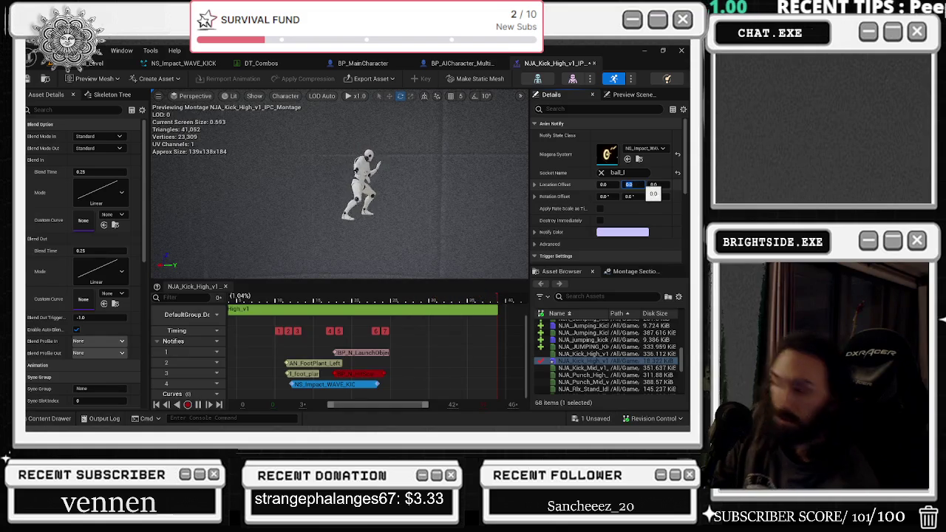
{"action": "type", "text": "20"}
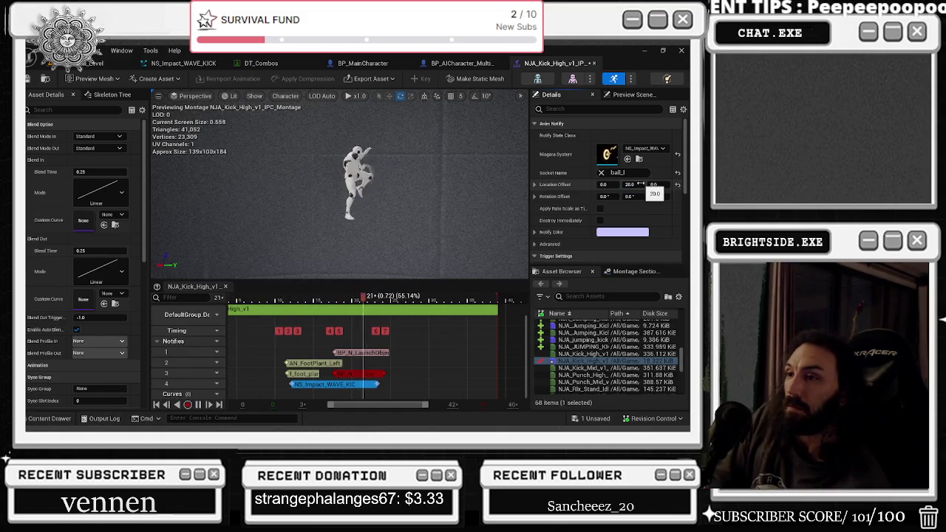
{"action": "key", "text": "Return"}
{"action": "type", "text": "-20"}
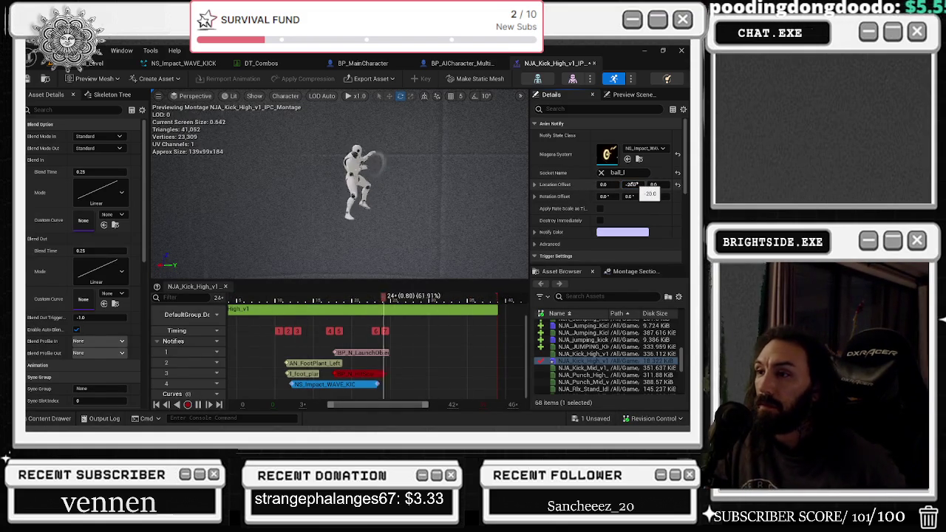
{"action": "key", "text": "Return"}
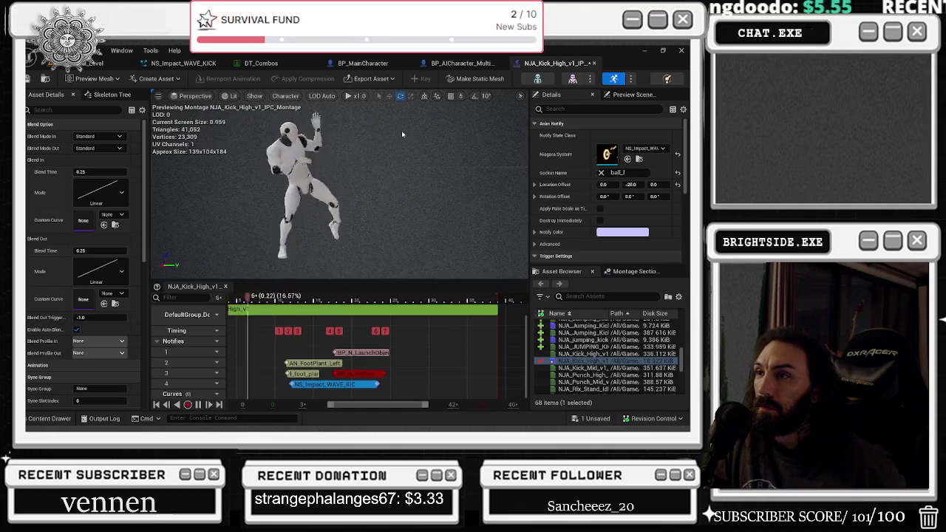
{"action": "left_click", "coordinate": [355, 96]}
{"action": "left_click", "coordinate": [372, 131]}
{"action": "key", "text": "alt+Tab"}
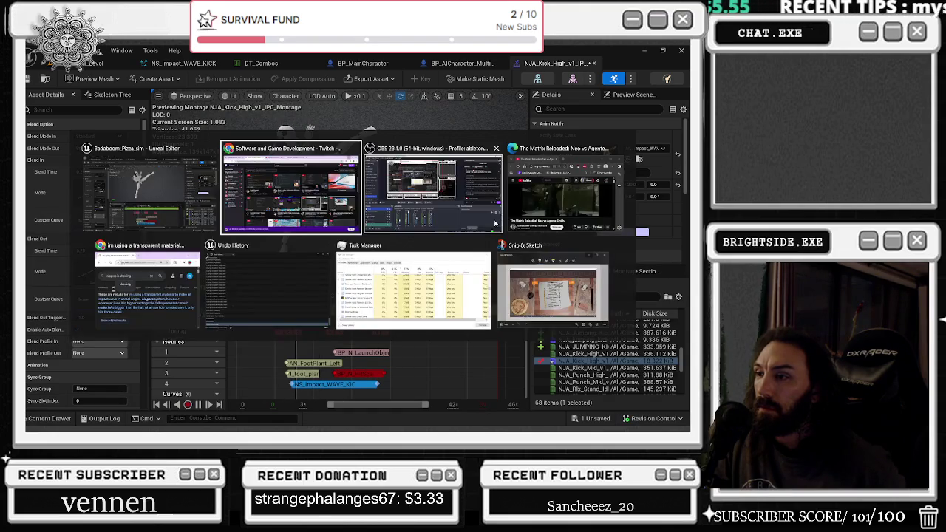
{"action": "key", "text": "Escape"}
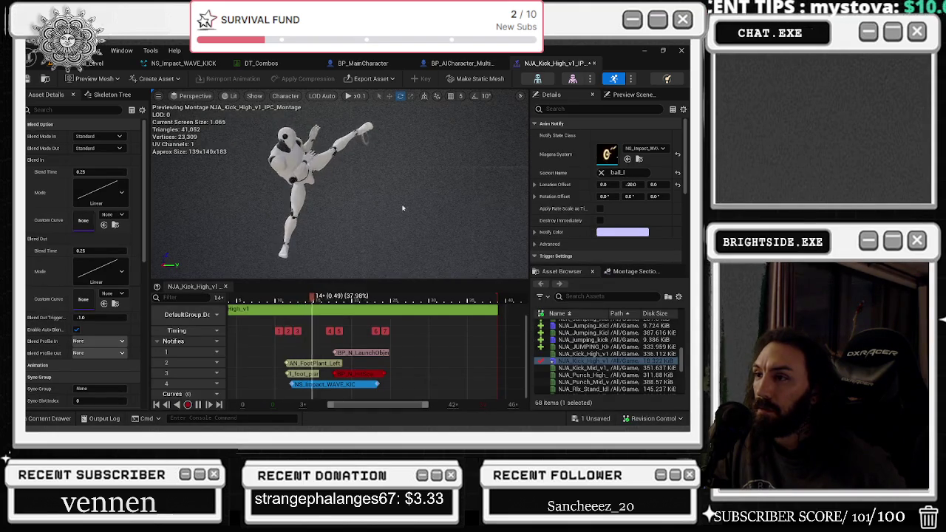
Try a Y offset of -50, then settle on 200 and replay the kick
{"action": "left_click", "coordinate": [633, 184]}
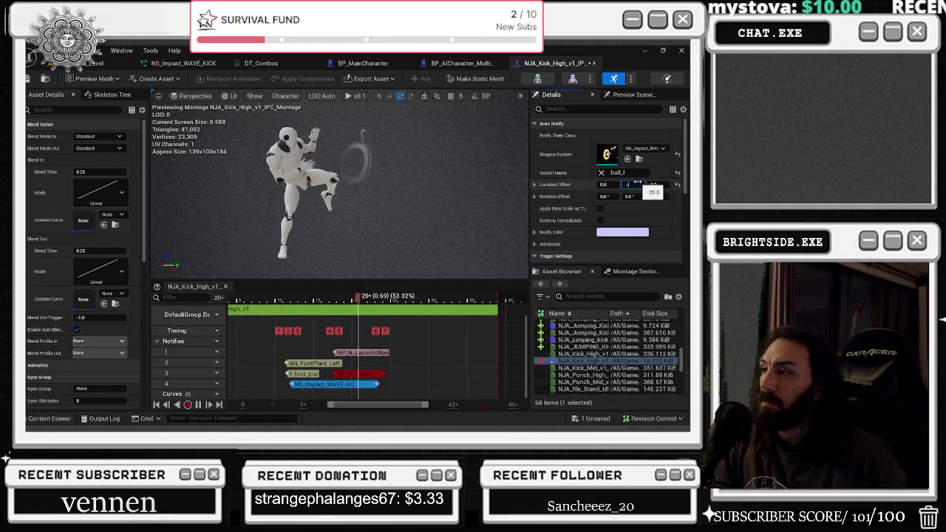
{"action": "type", "text": "-50"}
{"action": "key", "text": "Return"}
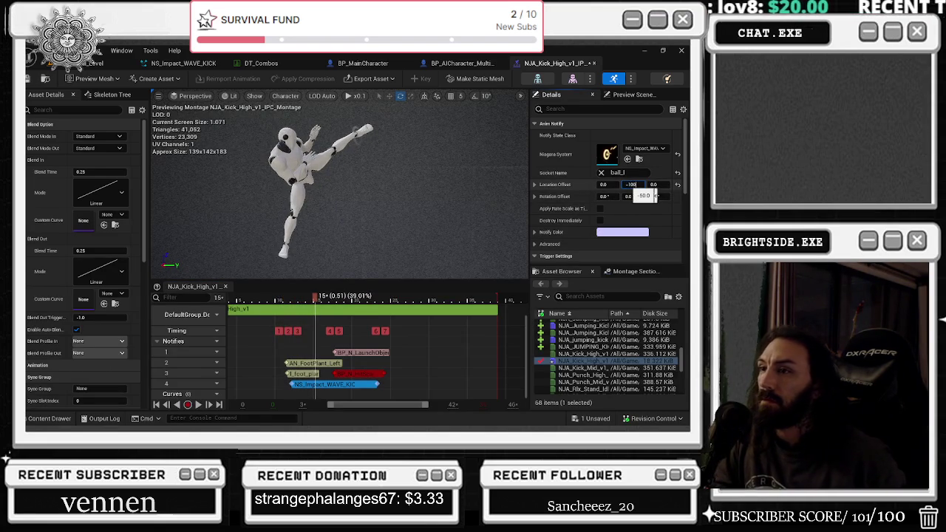
{"action": "left_click", "coordinate": [272, 301]}
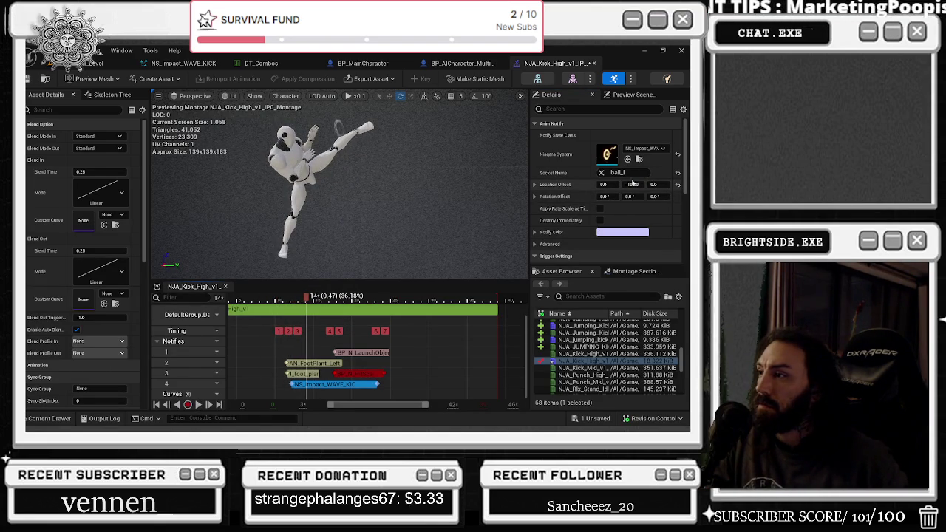
{"action": "type", "text": "2000"}
{"action": "type", "text": "200"}
{"action": "key", "text": "Return"}
{"action": "left_click", "coordinate": [274, 302]}
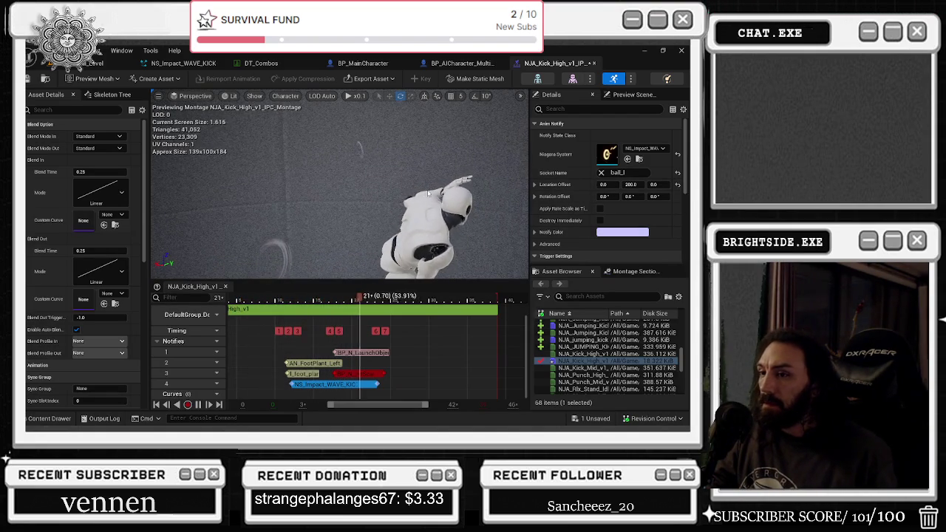
Reset the impact notify's Location Offset X to 0, keeping the offset at 0, 200, 0
{"action": "key", "text": "space"}
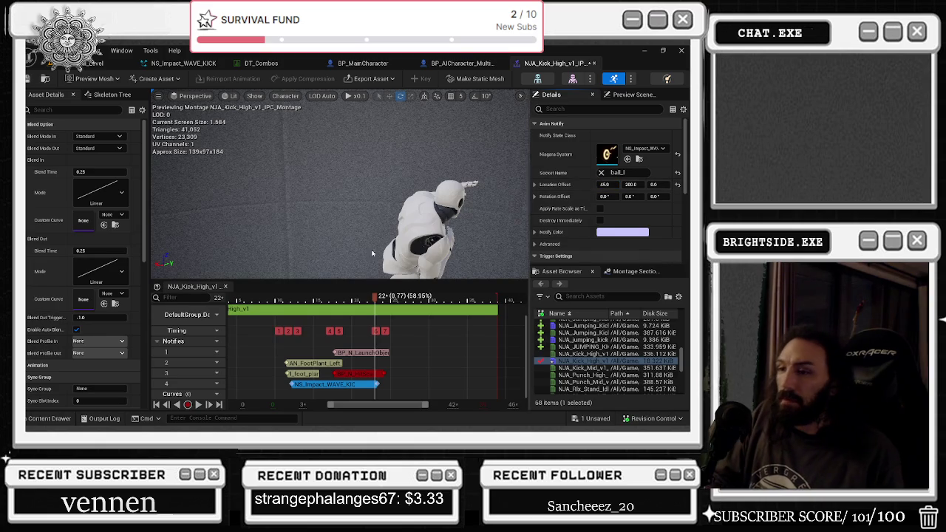
{"action": "key", "text": "space"}
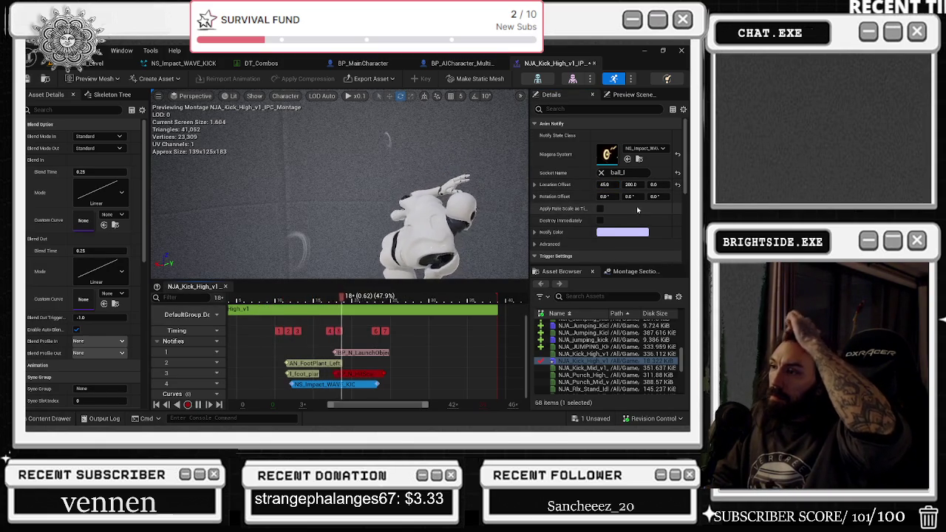
{"action": "left_click", "coordinate": [608, 185]}
{"action": "type", "text": "0"}
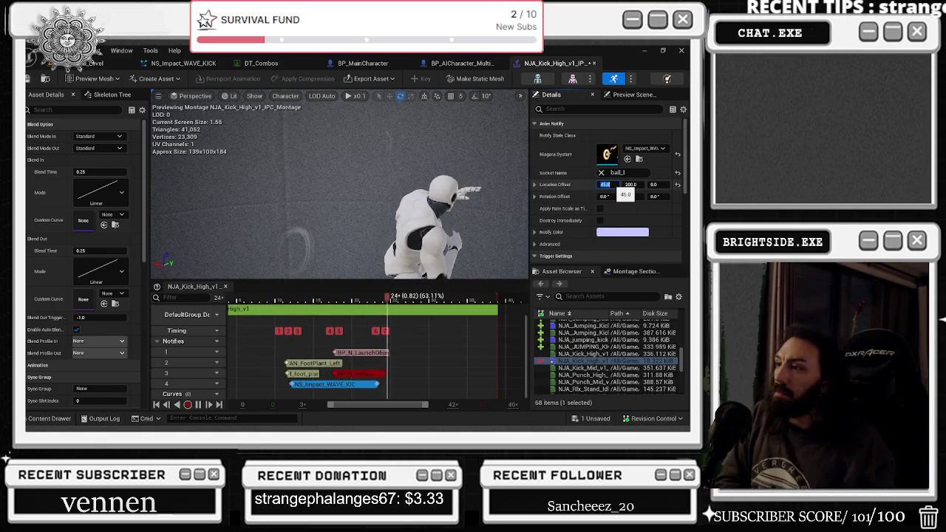
{"action": "left_click", "coordinate": [605, 196]}
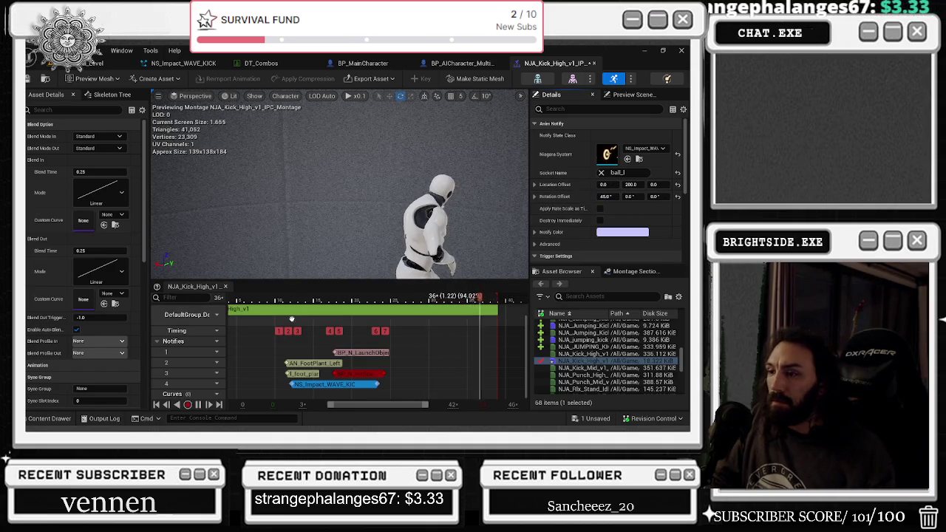
{"action": "left_click", "coordinate": [266, 304]}
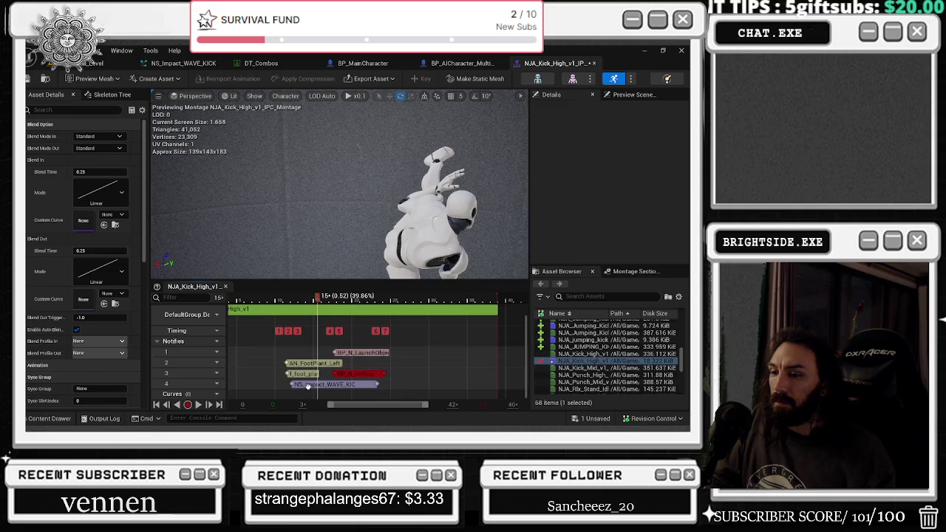
{"action": "left_click", "coordinate": [308, 385]}
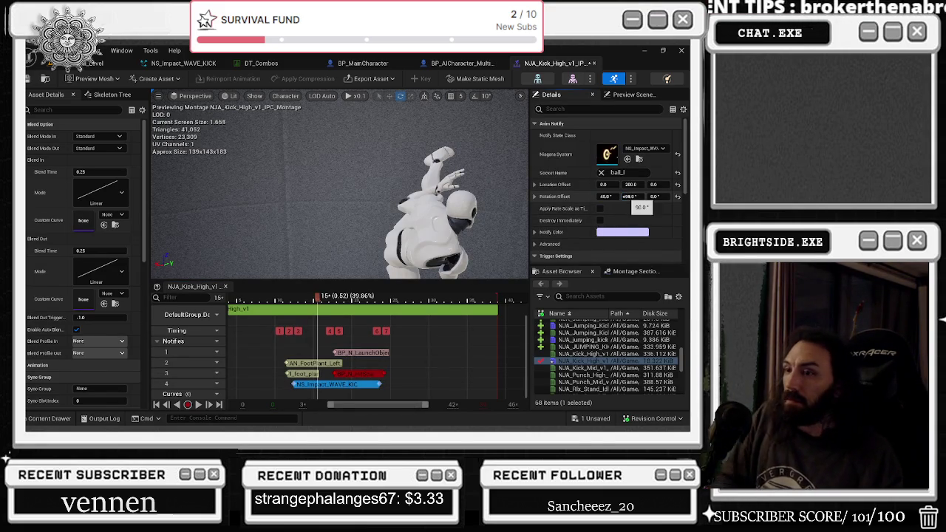
Set Rotation Offset Y to 90 and play the montage to check the tilt
{"action": "key", "text": "Return"}
{"action": "key", "text": "space"}
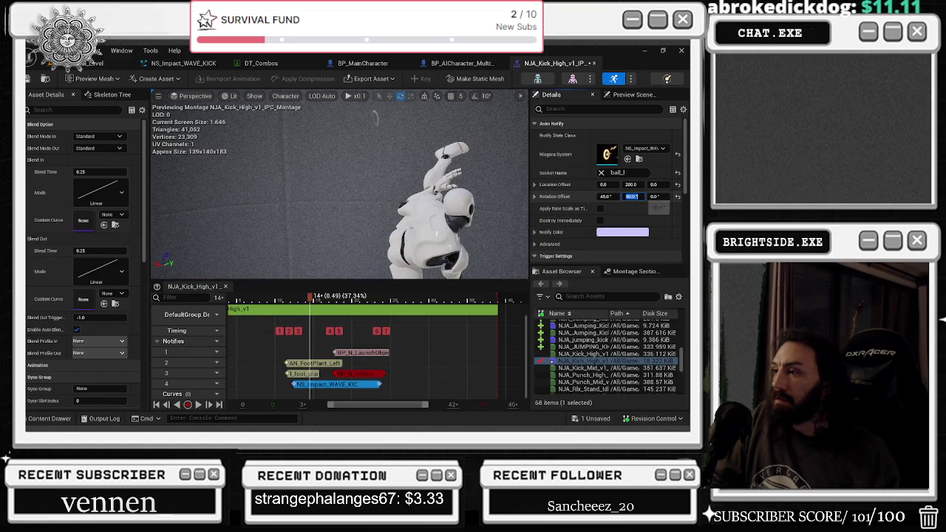
{"action": "key", "text": "space"}
{"action": "key", "text": "space"}
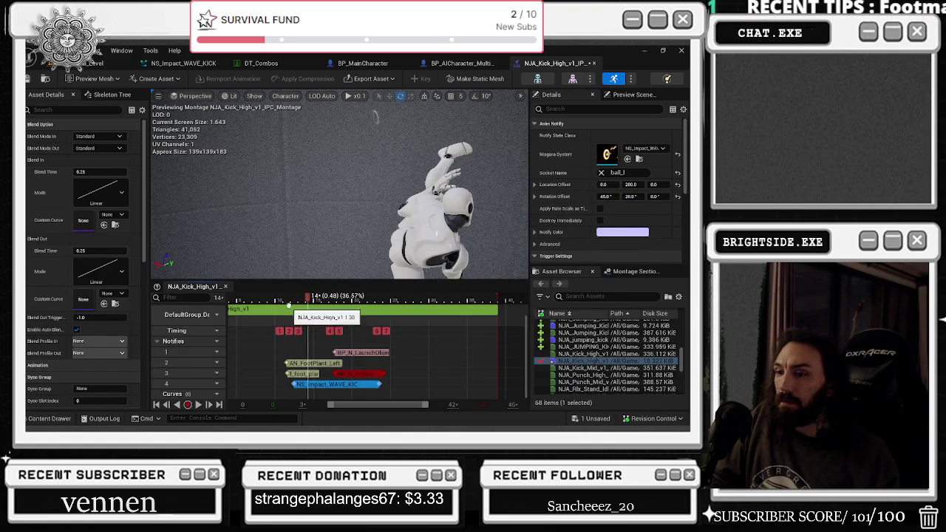
Try Rotation Offset Z 20 and other rotation values, replaying the impact frame each time
{"action": "left_click", "coordinate": [607, 197]}
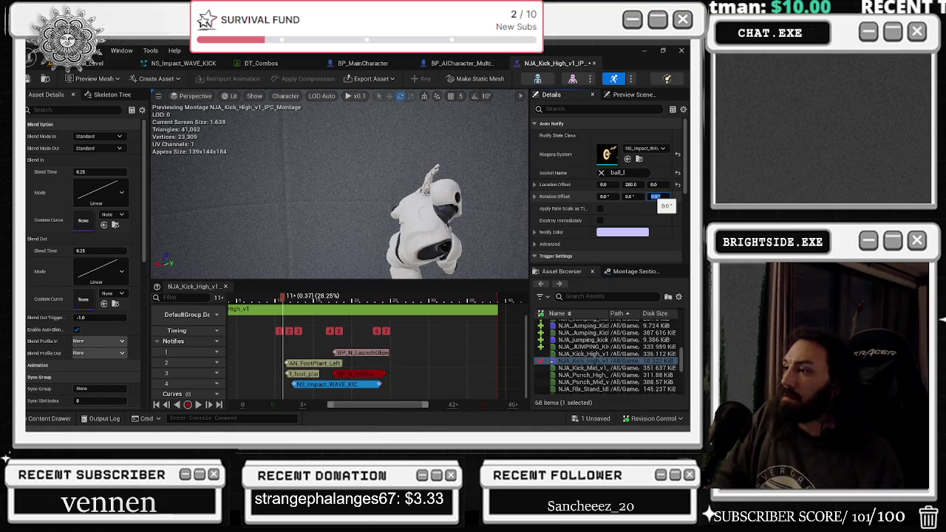
{"action": "type", "text": "20"}
{"action": "key", "text": "Return"}
{"action": "key", "text": "space"}
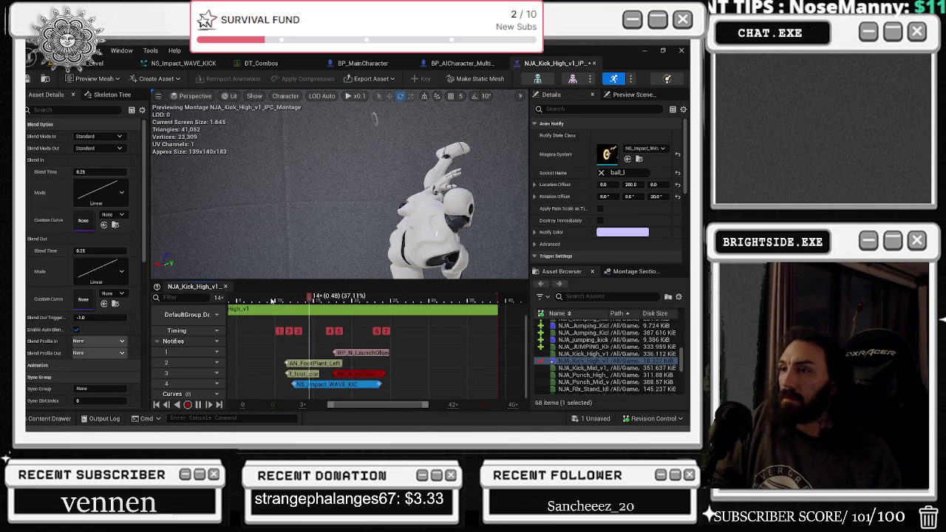
{"action": "key", "text": "space"}
{"action": "key", "text": "Return"}
{"action": "left_click", "coordinate": [282, 300]}
{"action": "key", "text": "space"}
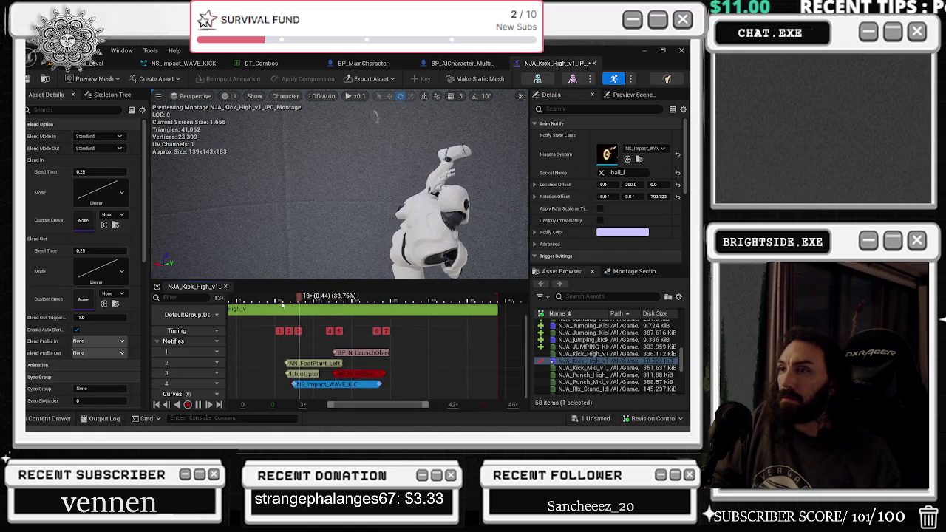
{"action": "key", "text": "space"}
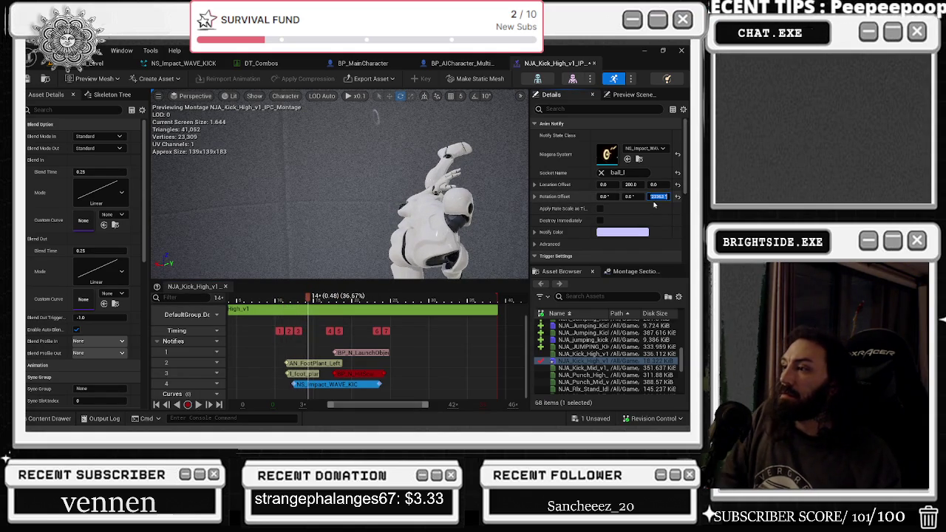
{"action": "left_click_drag", "start_coordinate": [413, 192], "coordinate": [281, 274]}
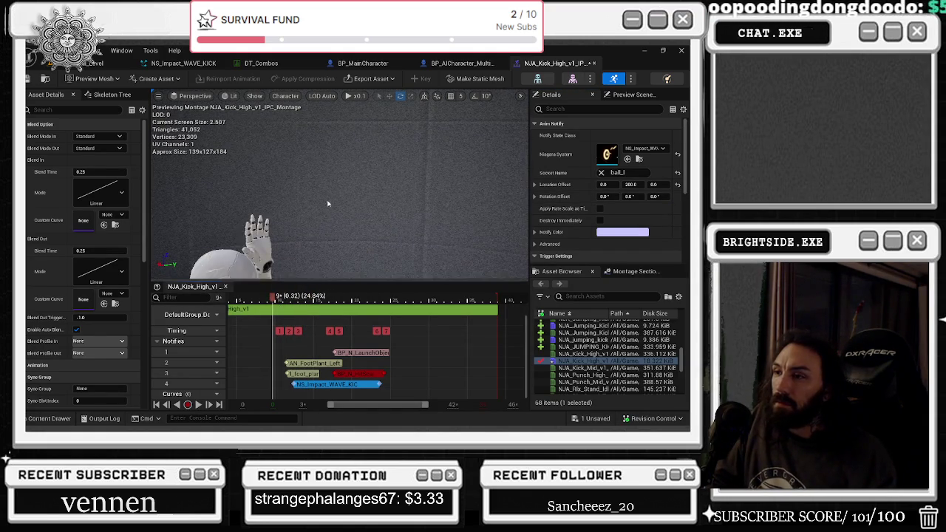
Shorten the NS_Impact_WAVE_KICK notify from 0.371 to about 0.2 seconds, keeping its start at frame 12
{"action": "left_click_drag", "start_coordinate": [328, 204], "coordinate": [370, 204]}
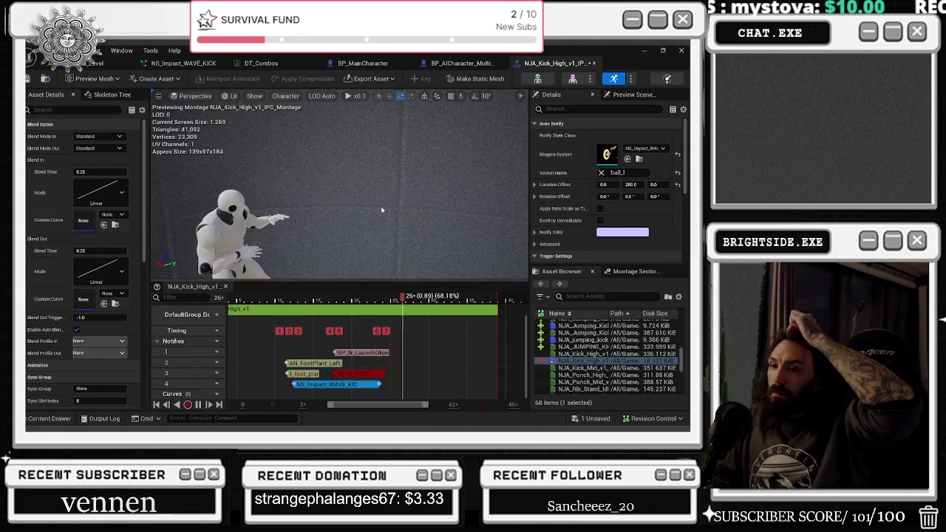
{"action": "left_click_drag", "start_coordinate": [382, 210], "coordinate": [351, 211]}
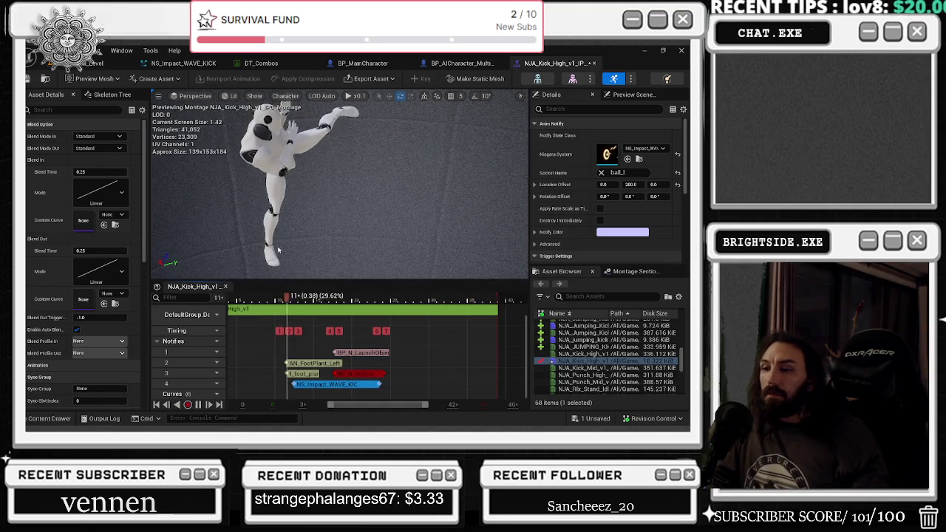
{"action": "left_click_drag", "start_coordinate": [278, 251], "coordinate": [274, 263]}
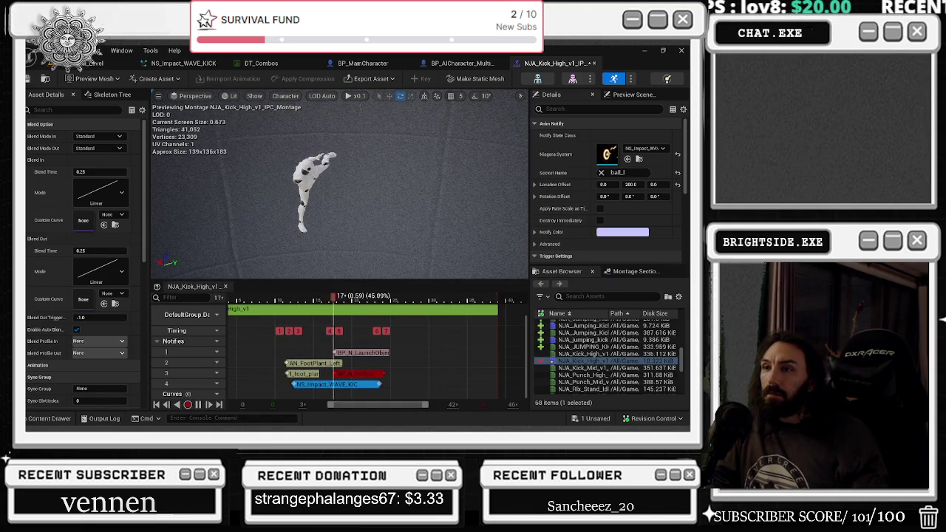
{"action": "left_click_drag", "start_coordinate": [296, 212], "coordinate": [296, 193]}
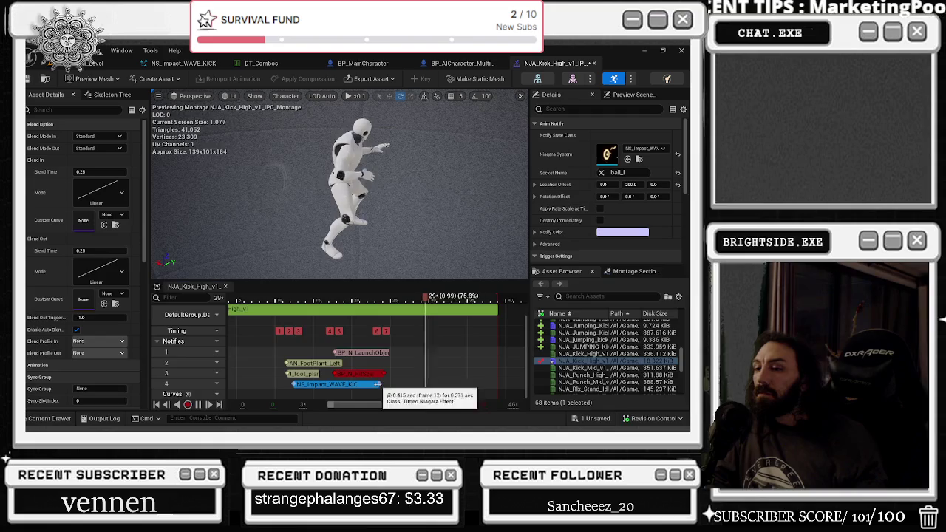
{"action": "left_click_drag", "start_coordinate": [380, 384], "coordinate": [341, 384]}
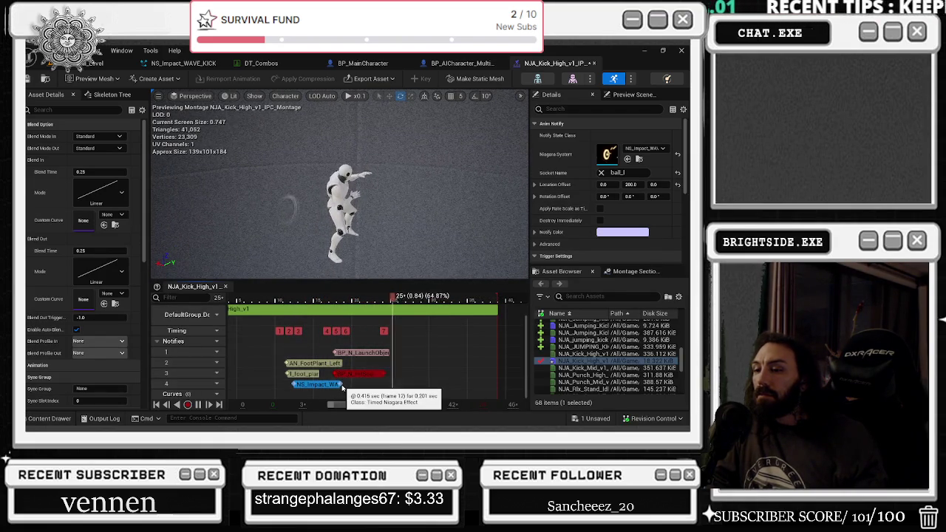
{"action": "left_click_drag", "start_coordinate": [345, 379], "coordinate": [337, 379]}
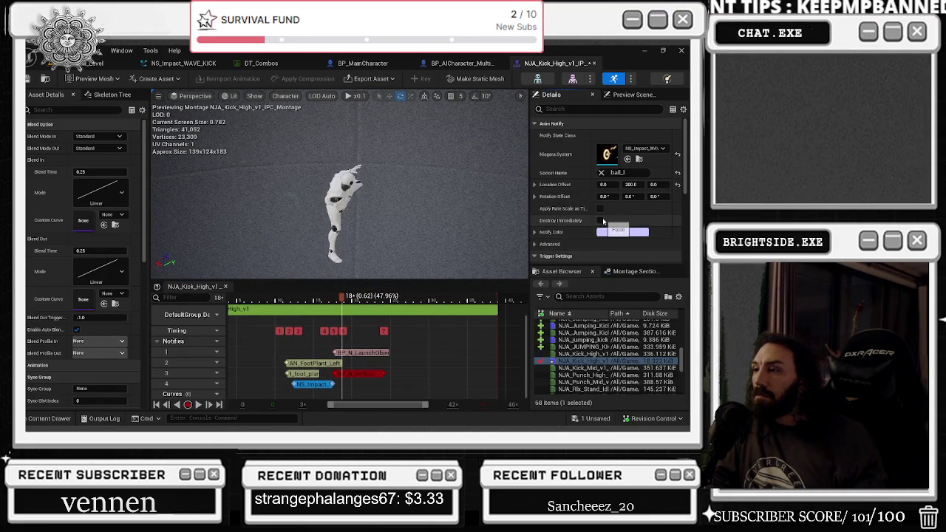
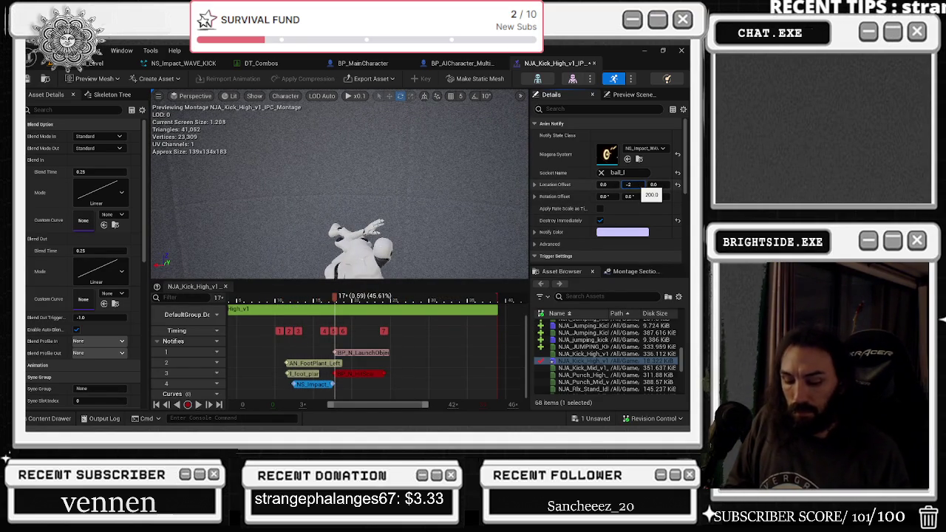
Set the NS_Impact notify's location offset to 30, 20, 0 and preview the kick
{"action": "left_click", "coordinate": [277, 303]}
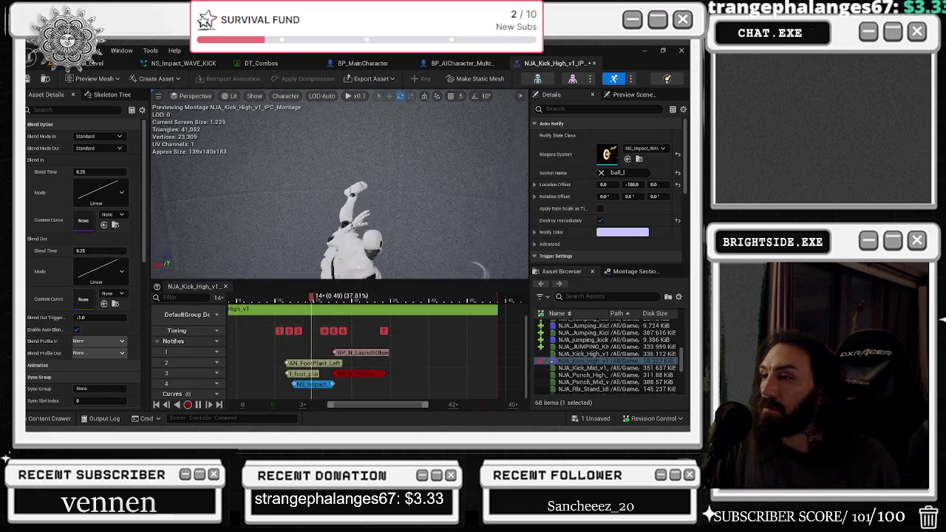
{"action": "left_click", "coordinate": [629, 185]}
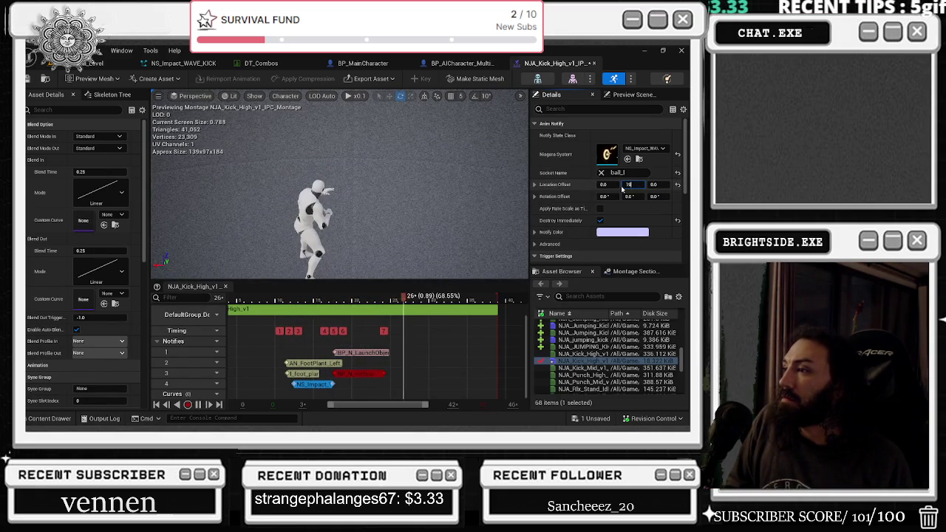
{"action": "left_click", "coordinate": [278, 301]}
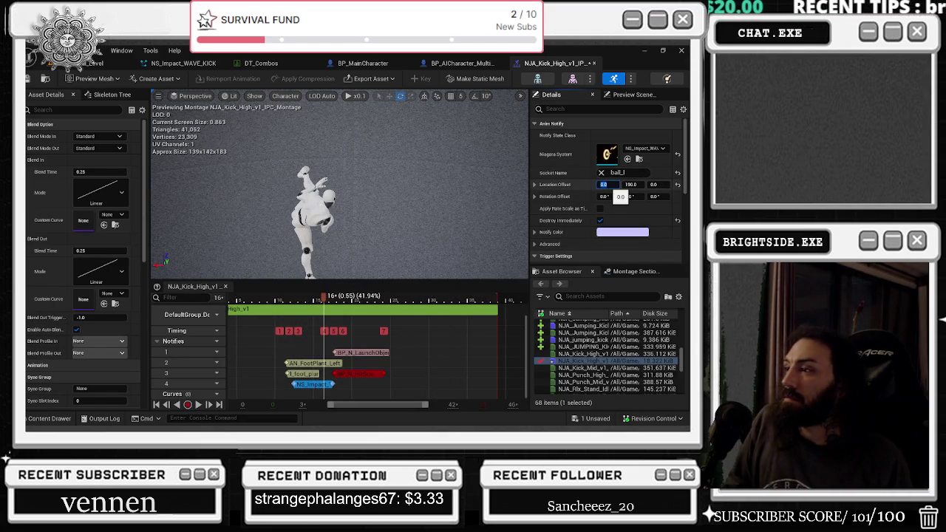
{"action": "left_click", "coordinate": [277, 299]}
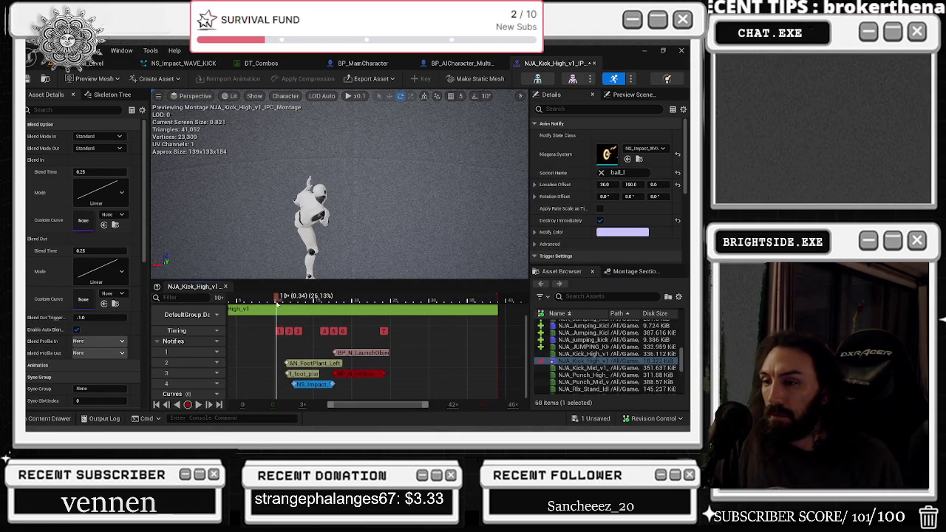
{"action": "key", "text": "space"}
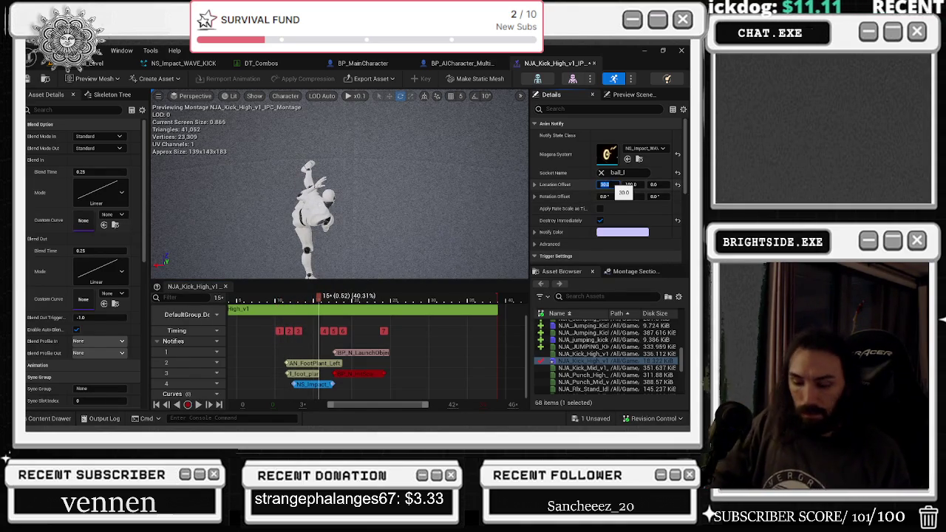
{"action": "type", "text": "74"}
{"action": "key", "text": "Return"}
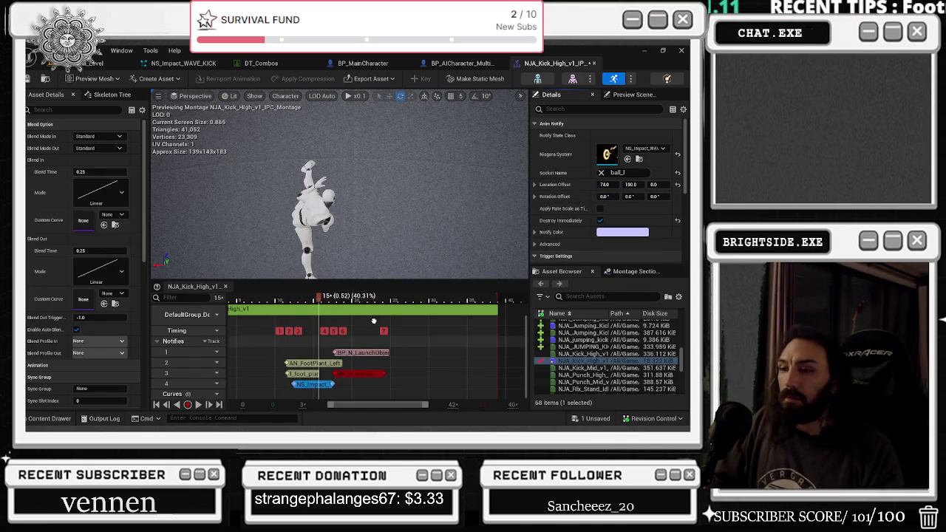
{"action": "key", "text": "space"}
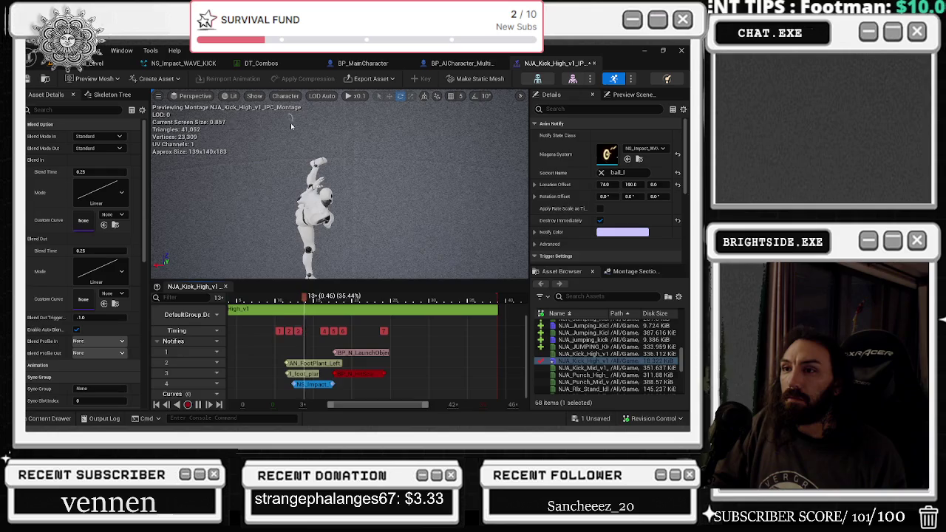
{"action": "key", "text": "ctrl+z"}
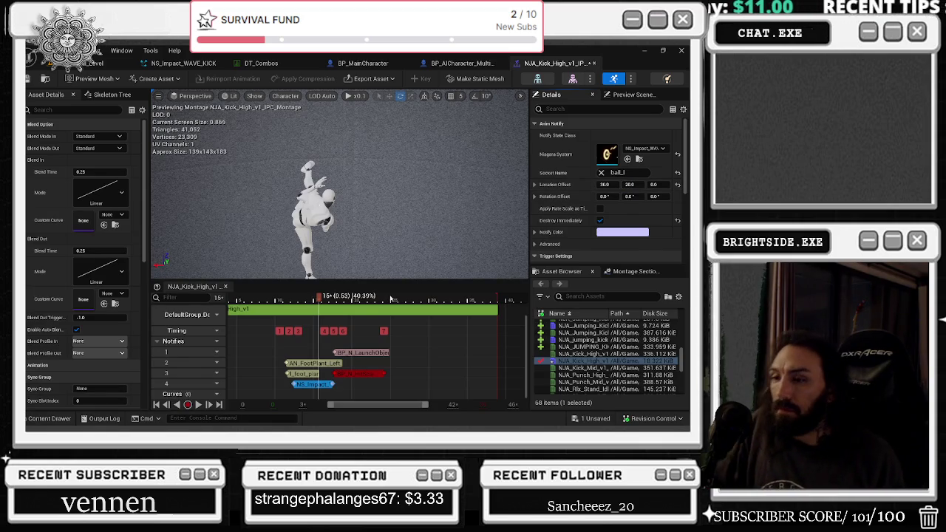
Scrub the preview back to the kick pose and save the NJA_Kick_High montage
{"action": "left_click", "coordinate": [297, 305]}
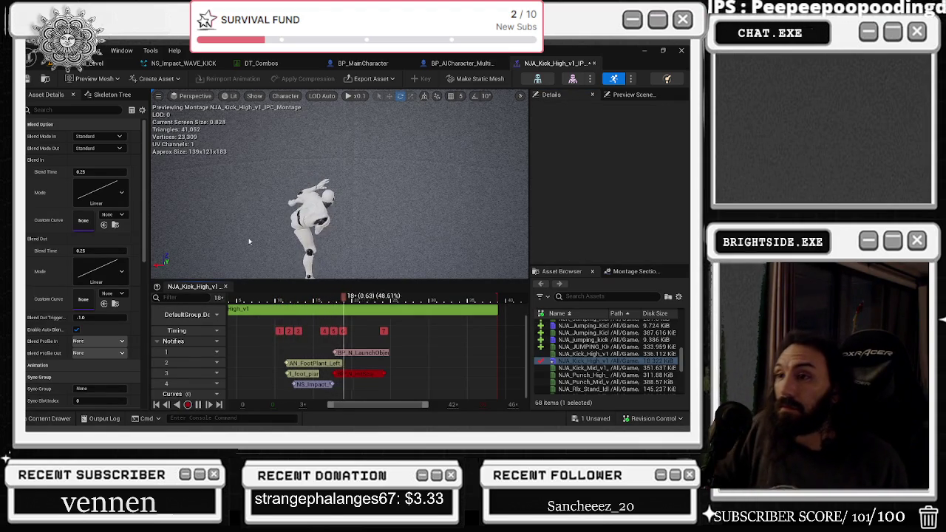
{"action": "mouse_move", "coordinate": [355, 299]}
{"action": "left_mouse_down"}
{"action": "mouse_move", "coordinate": [370, 299]}
{"action": "mouse_move", "coordinate": [281, 300]}
{"action": "left_mouse_up"}
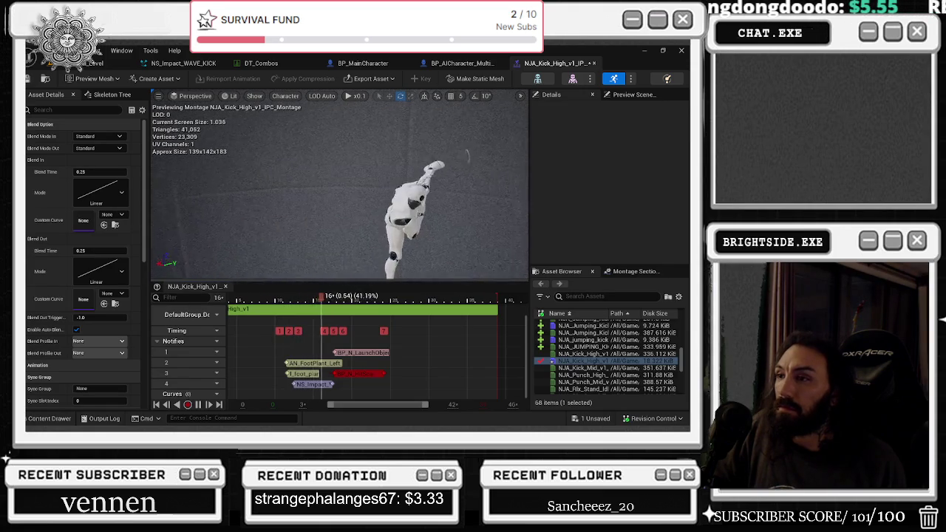
{"action": "key", "text": "ctrl+s"}
{"action": "left_click", "coordinate": [421, 338]}
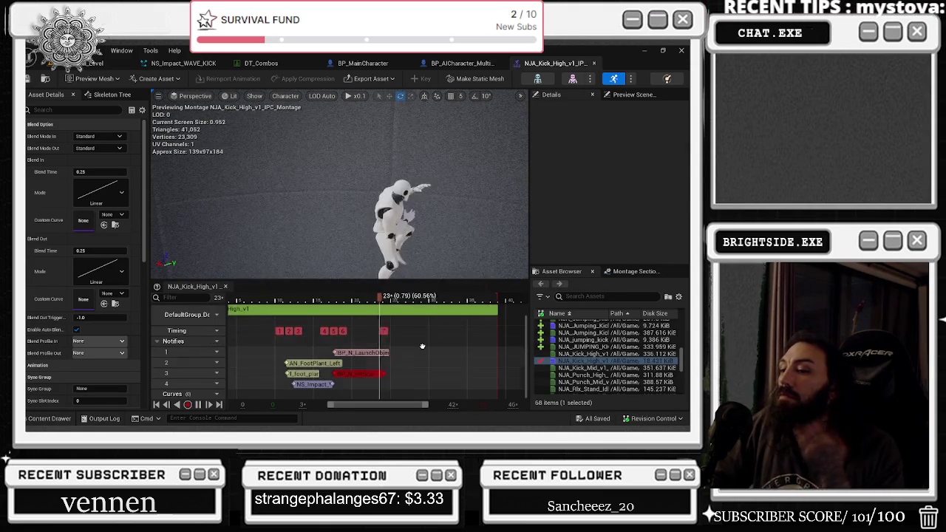
Open the AM_Kick montage from the Kick row's K2 montage entry in DT_Combos
{"action": "left_click", "coordinate": [259, 63]}
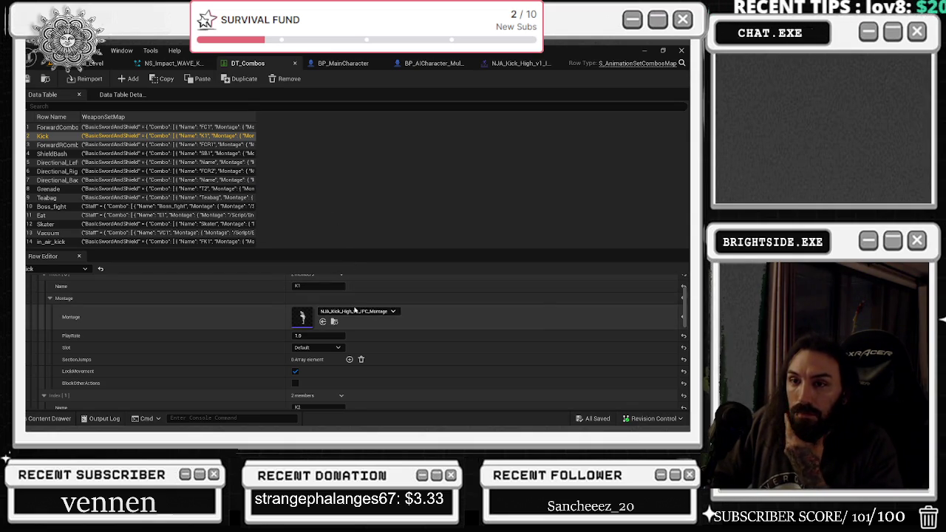
{"action": "scroll", "coordinate": [406, 332], "scroll_direction": "down", "scroll_amount": 2}
{"action": "scroll", "coordinate": [391, 340], "scroll_direction": "down", "scroll_amount": 1}
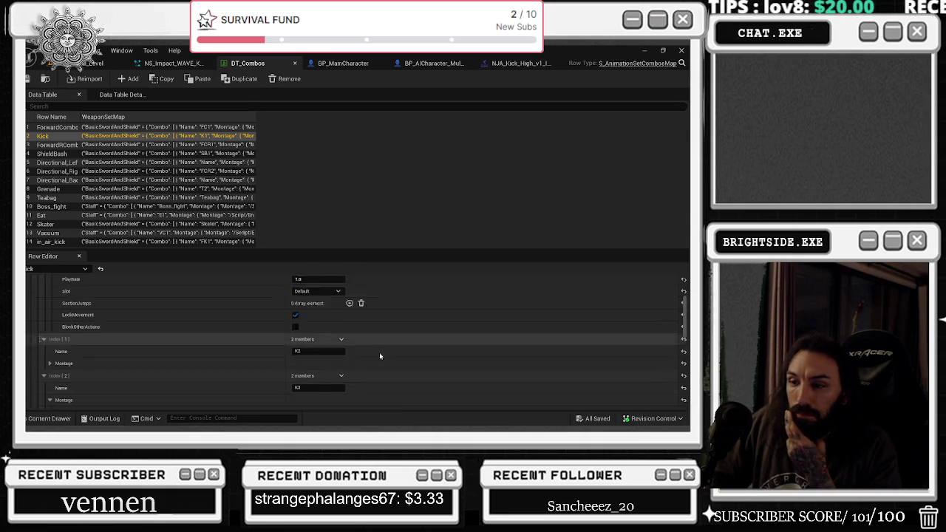
{"action": "left_click", "coordinate": [317, 350]}
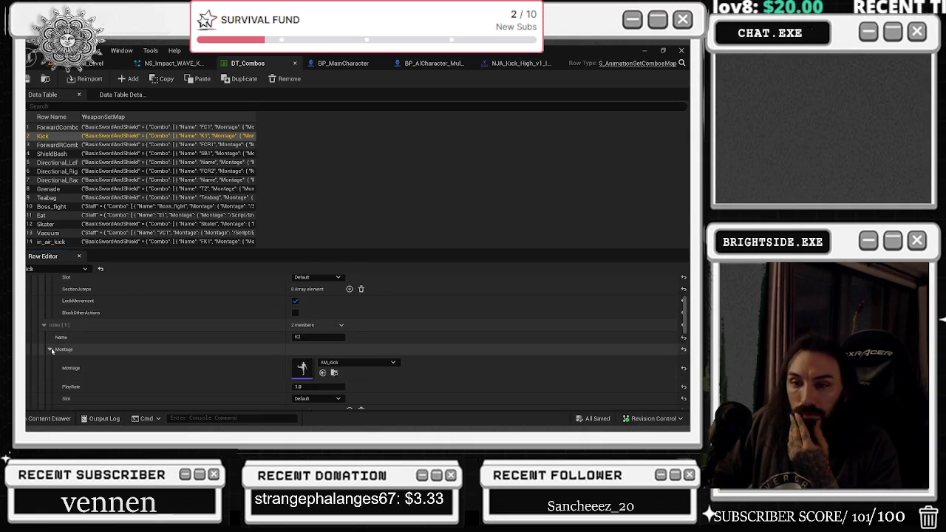
{"action": "double_click", "coordinate": [325, 362]}
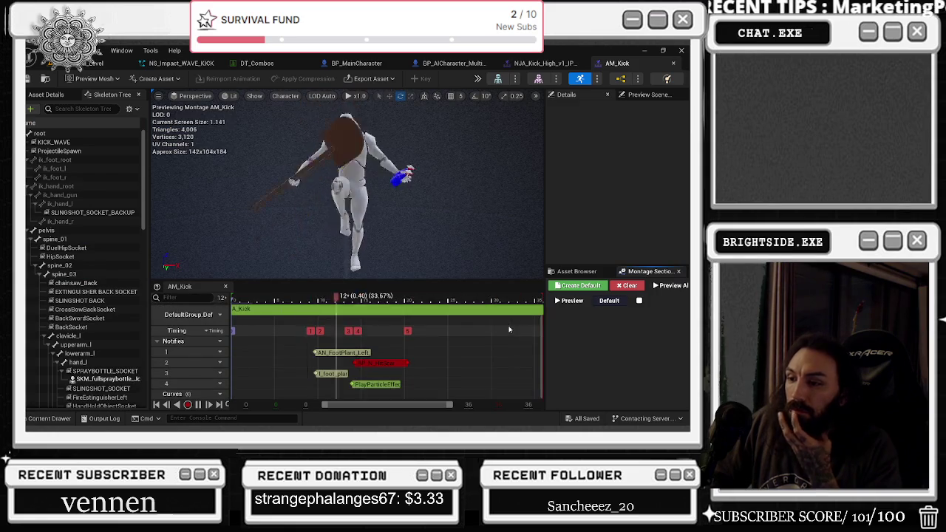
Set the l_foot_plant notify's trigger chance to 0
{"action": "left_click", "coordinate": [342, 374]}
{"action": "left_click", "coordinate": [614, 136]}
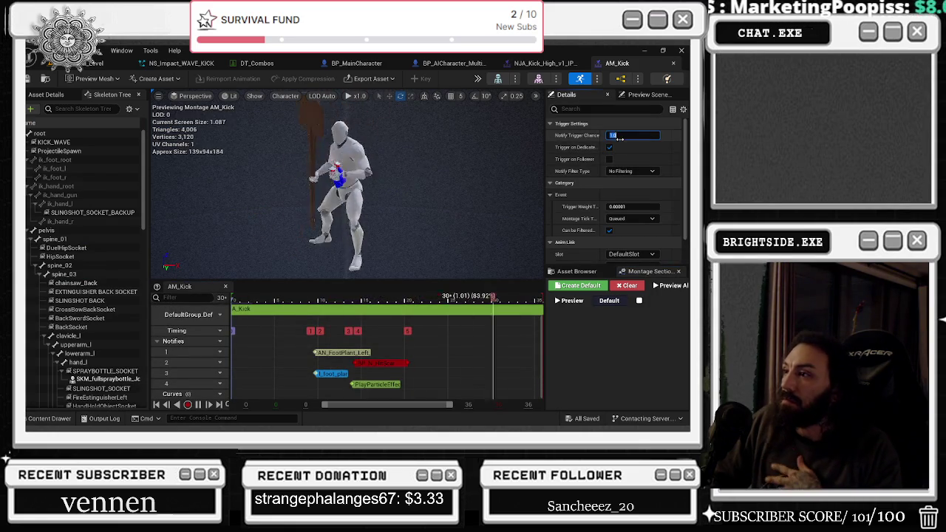
{"action": "type", "text": "0"}
{"action": "key", "text": "Return"}
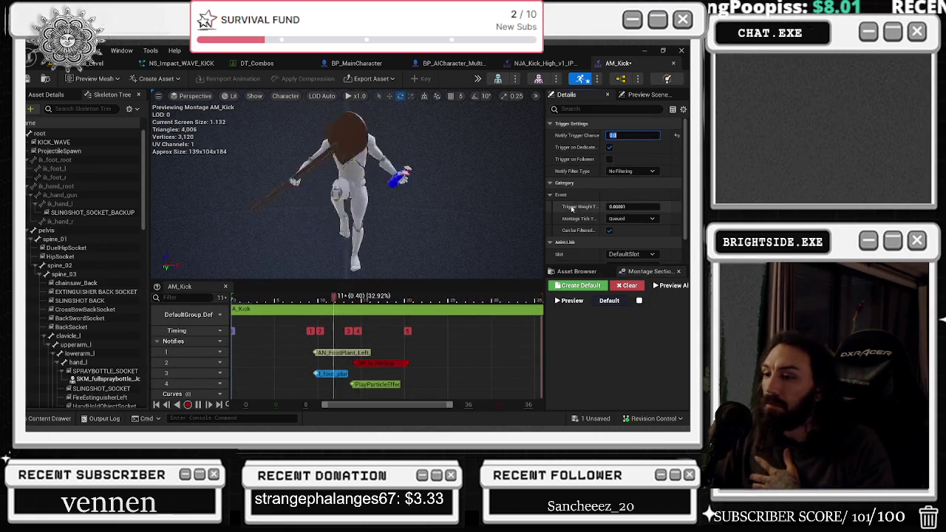
Remove the PlayParticleEffect notify from track 4 of AM_Kick
{"action": "left_click", "coordinate": [378, 385]}
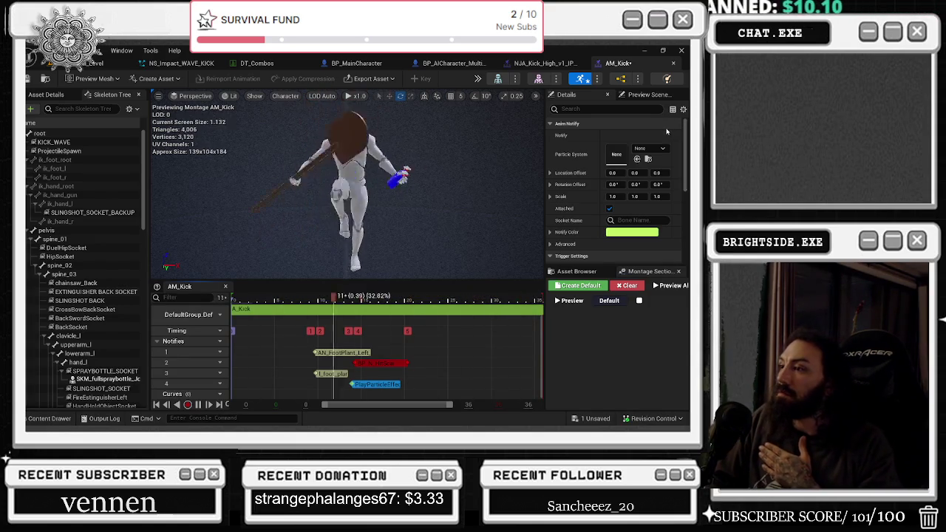
{"action": "scroll", "coordinate": [655, 206], "scroll_direction": "down", "scroll_amount": 2}
{"action": "scroll", "coordinate": [655, 205], "scroll_direction": "down", "scroll_amount": 3}
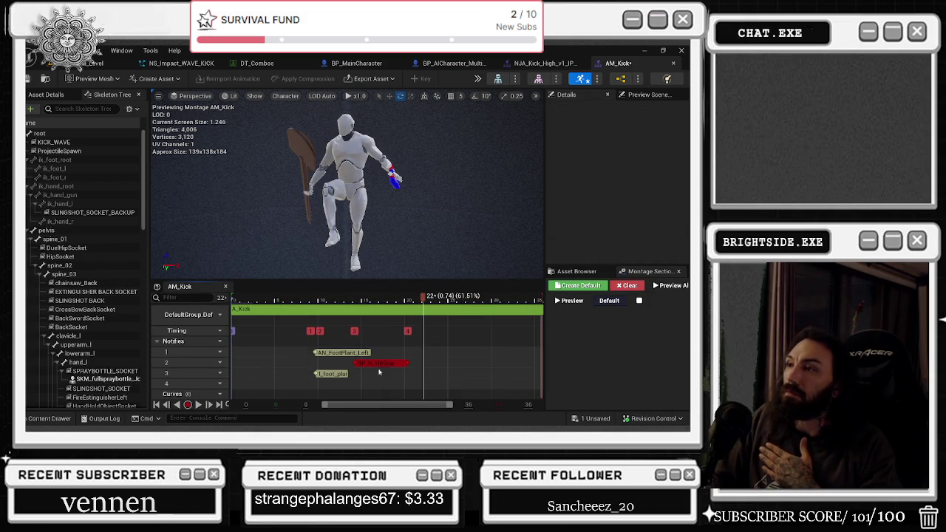
{"action": "left_click", "coordinate": [546, 63]}
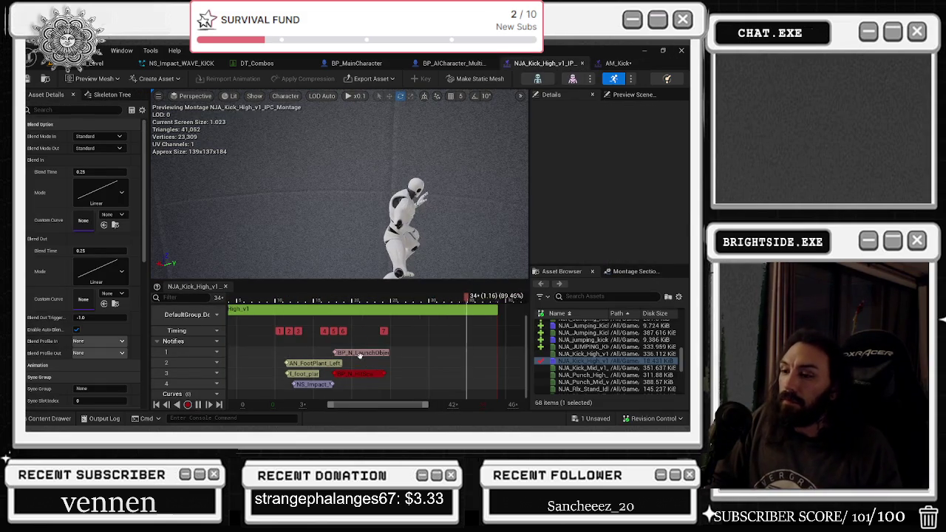
Copy the NS_Impact_WAVE_KICK notify from NJA_Kick_High and paste it into AM_Kick's track 3
{"action": "left_click", "coordinate": [360, 353]}
{"action": "left_click", "coordinate": [317, 384]}
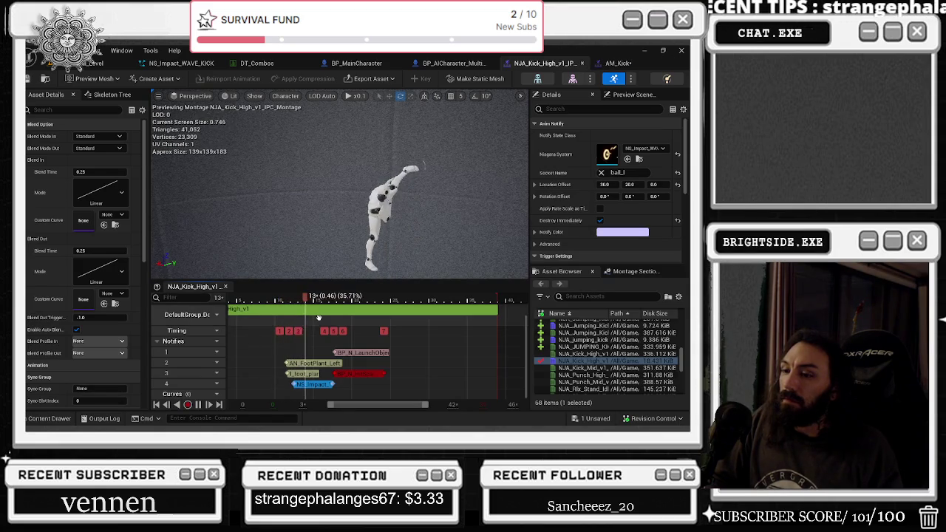
{"action": "left_click", "coordinate": [615, 64]}
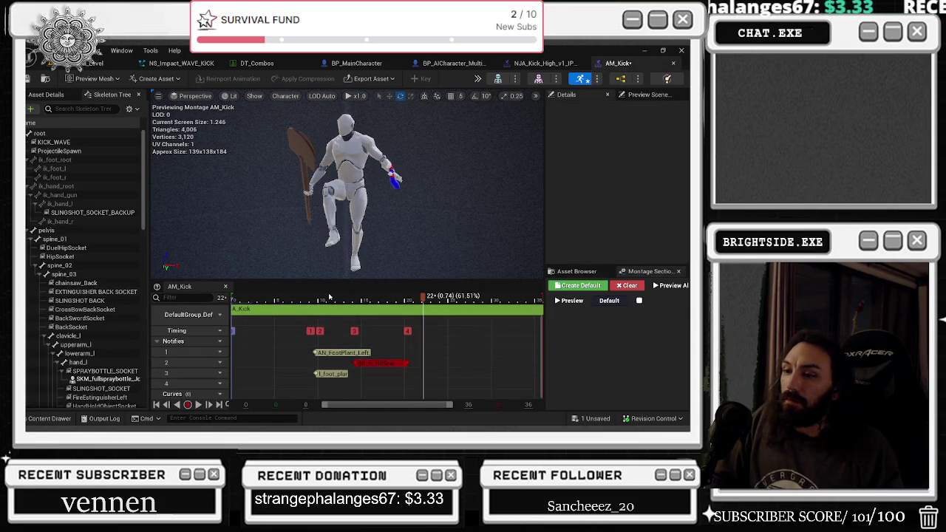
{"action": "key", "text": "ctrl+v"}
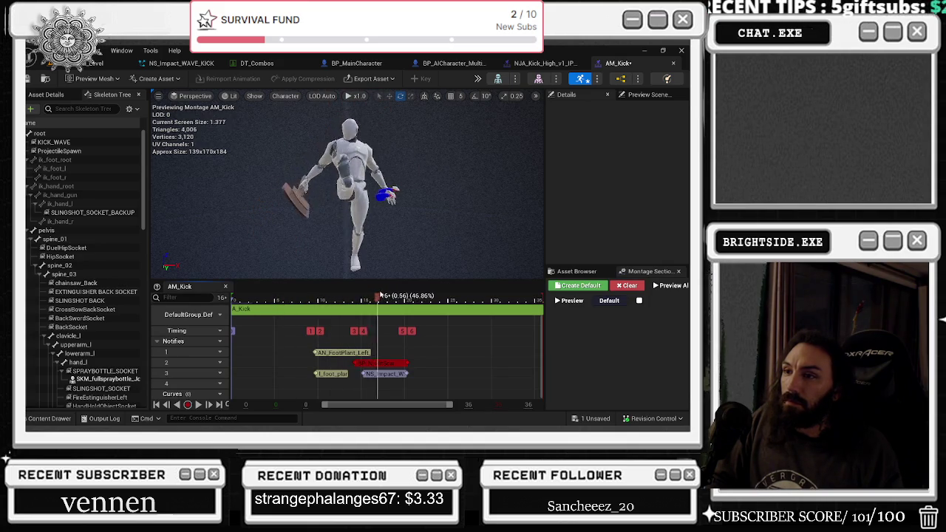
Lengthen the pasted NS_Impact_WAVE_KICK notify later into the kick and preview it
{"action": "left_click", "coordinate": [387, 375]}
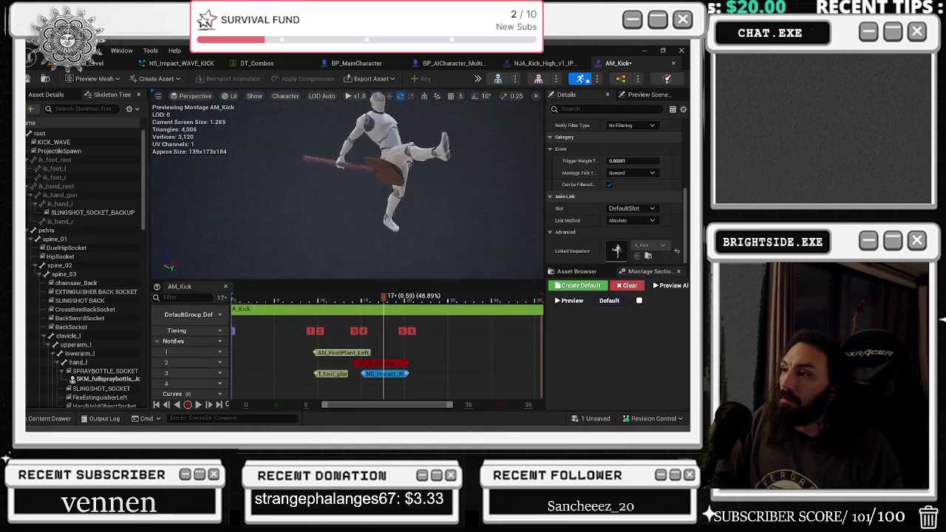
{"action": "scroll", "coordinate": [657, 194], "scroll_direction": "up", "scroll_amount": 5}
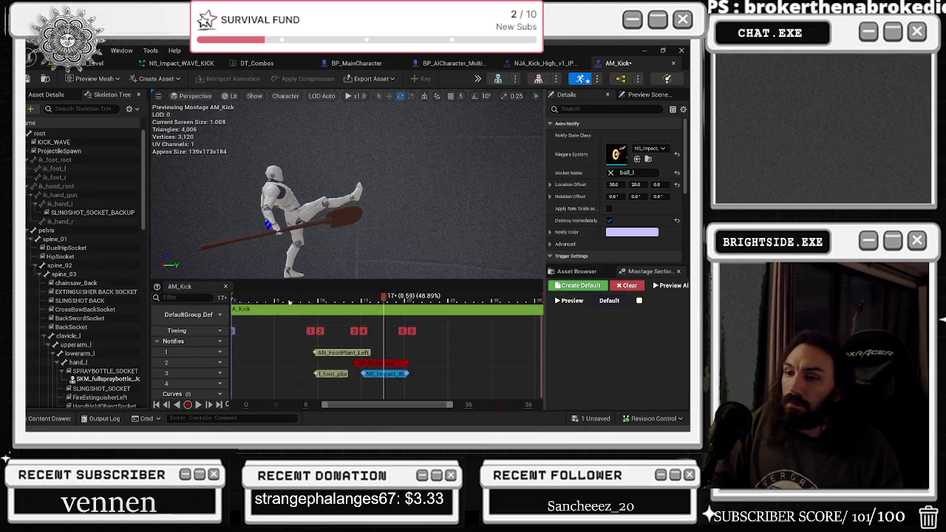
{"action": "key", "text": "space"}
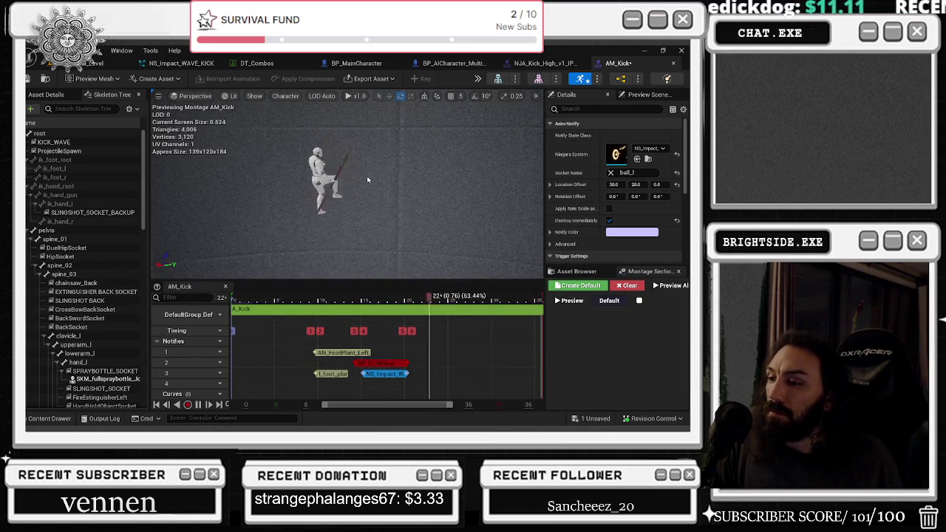
{"action": "left_click_drag", "start_coordinate": [408, 375], "coordinate": [436, 374]}
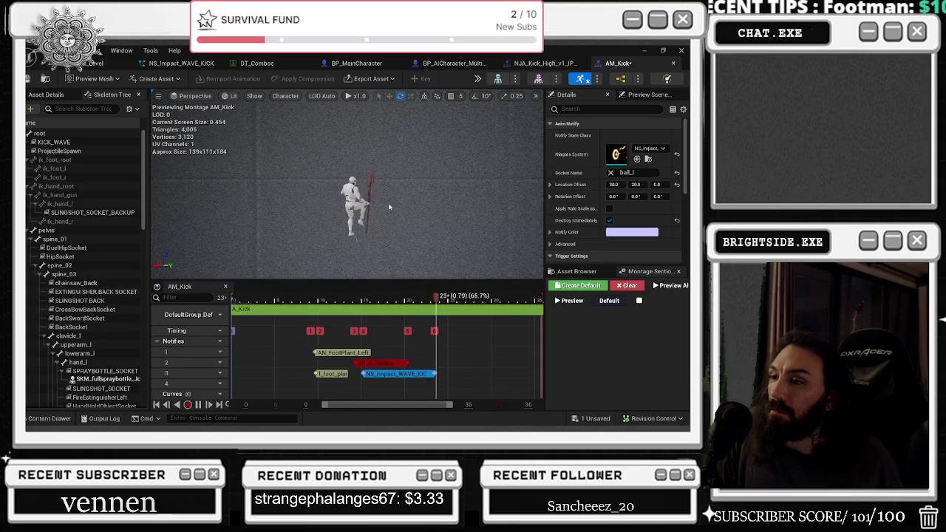
{"action": "left_click", "coordinate": [356, 300]}
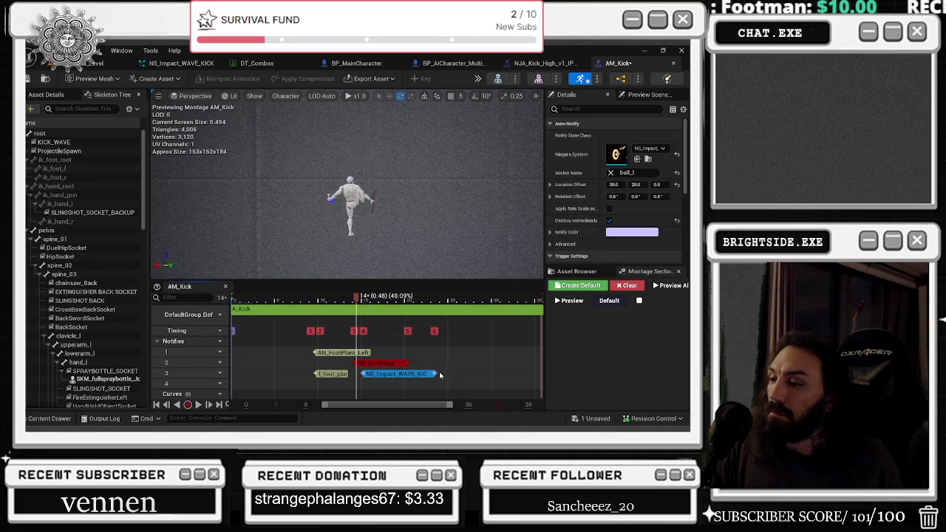
{"action": "key", "text": "space"}
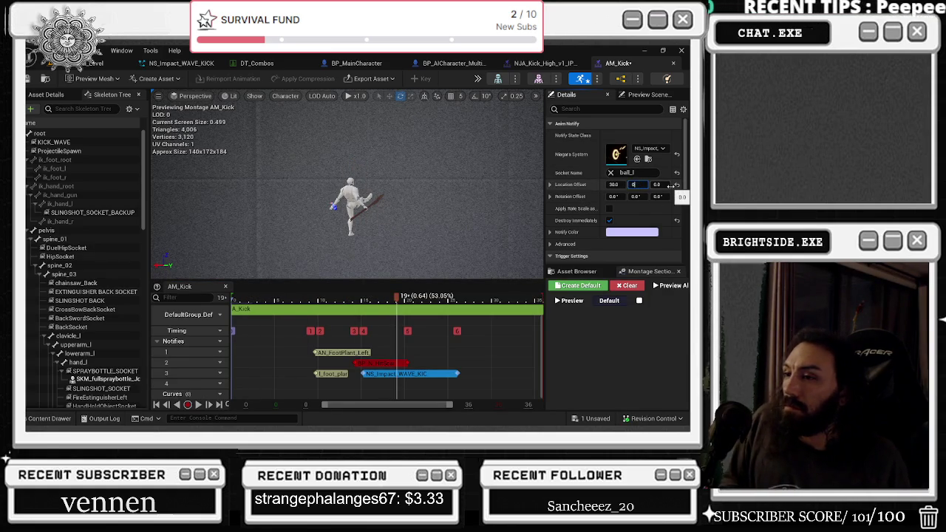
Replay the AM_Kick preview and move the NS_Impact_WAVE_KICK notify earlier in the kick
{"action": "key", "text": "Return"}
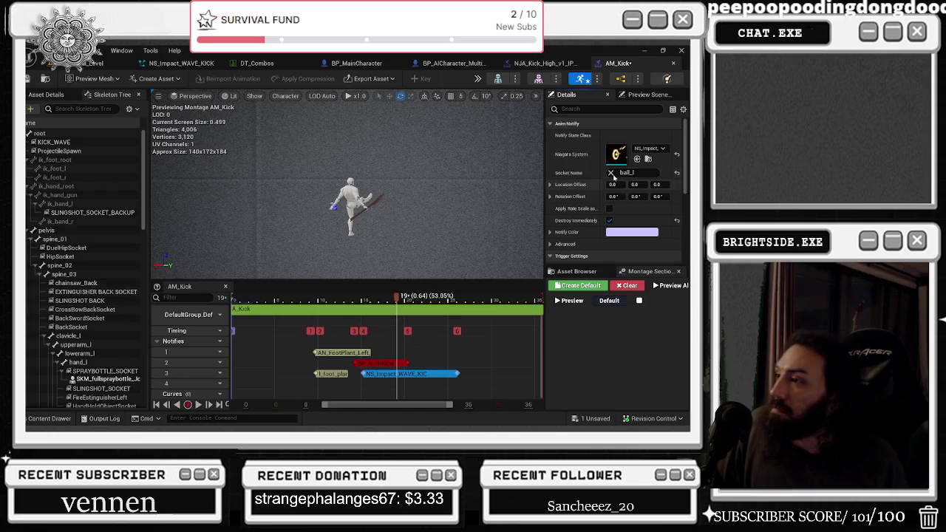
{"action": "key", "text": "space"}
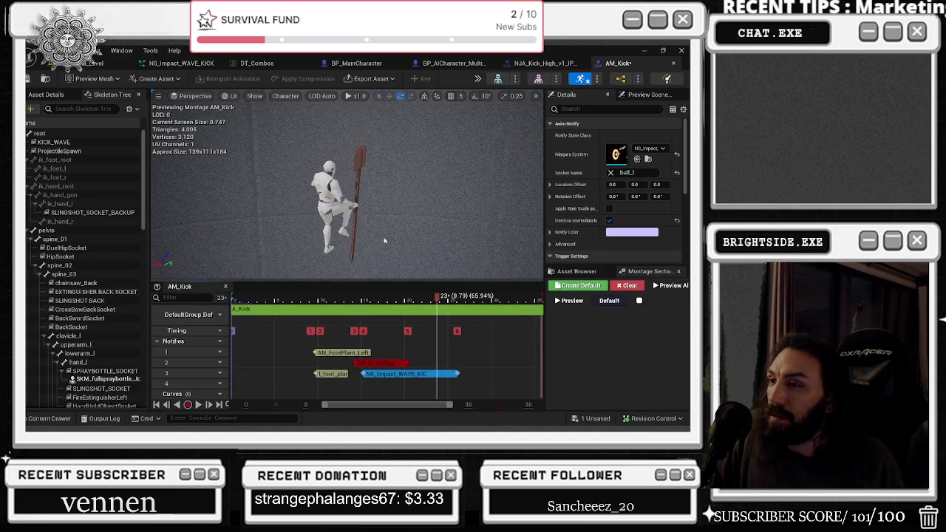
{"action": "left_click_drag", "start_coordinate": [384, 240], "coordinate": [374, 255]}
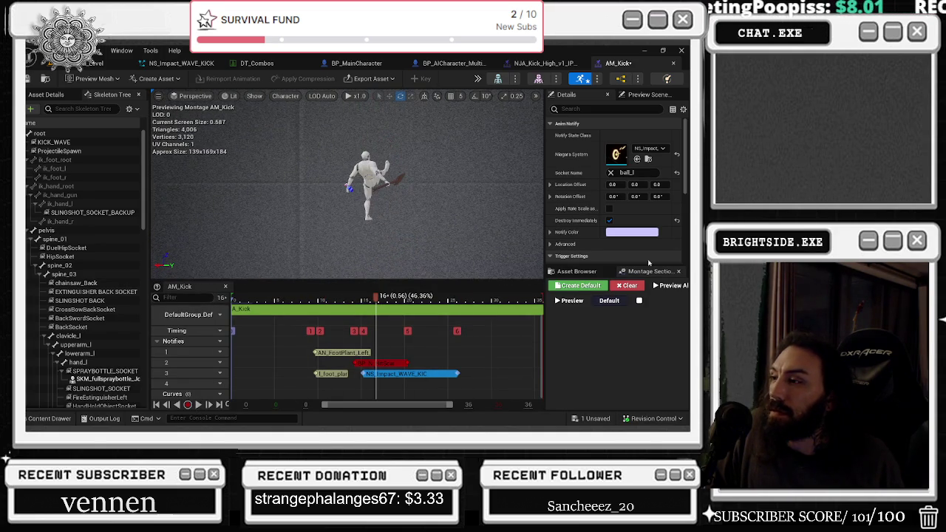
{"action": "left_click_drag", "start_coordinate": [256, 298], "coordinate": [255, 297]}
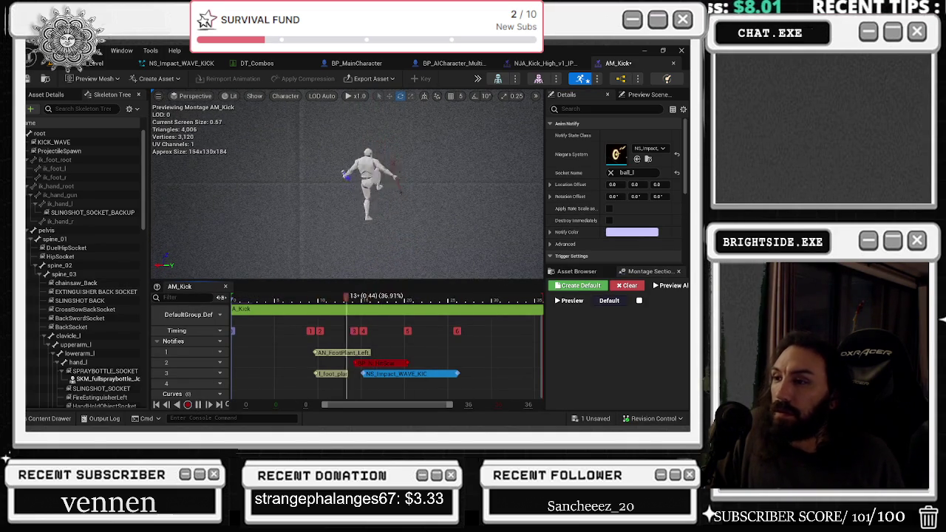
{"action": "left_click", "coordinate": [470, 378]}
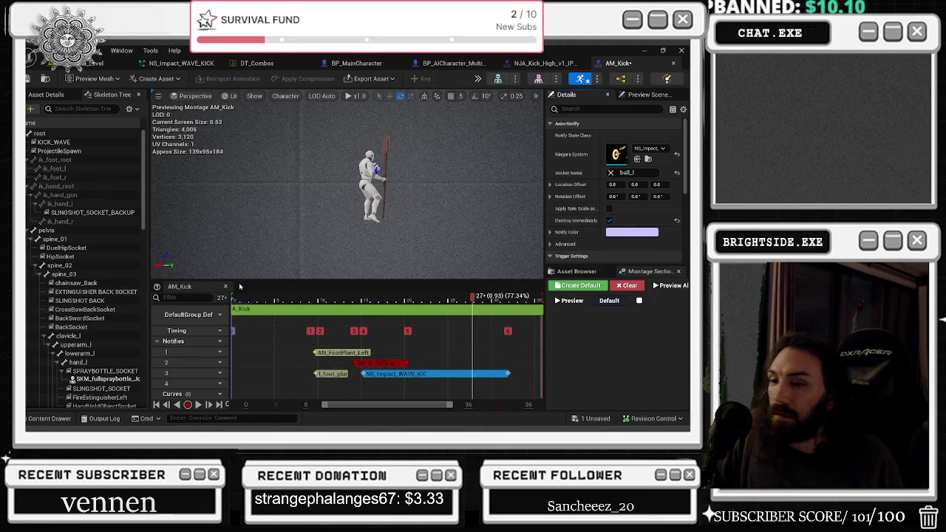
{"action": "left_click", "coordinate": [234, 301]}
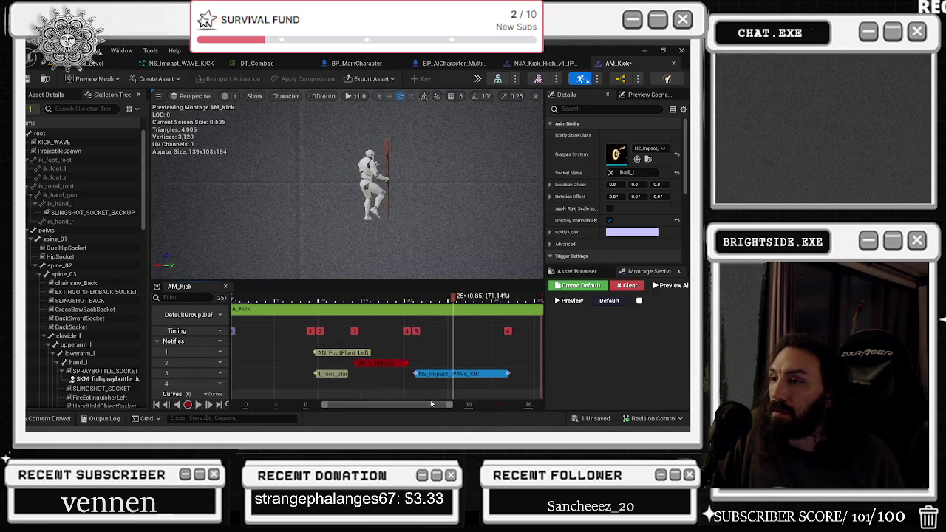
{"action": "left_click_drag", "start_coordinate": [432, 373], "coordinate": [382, 373]}
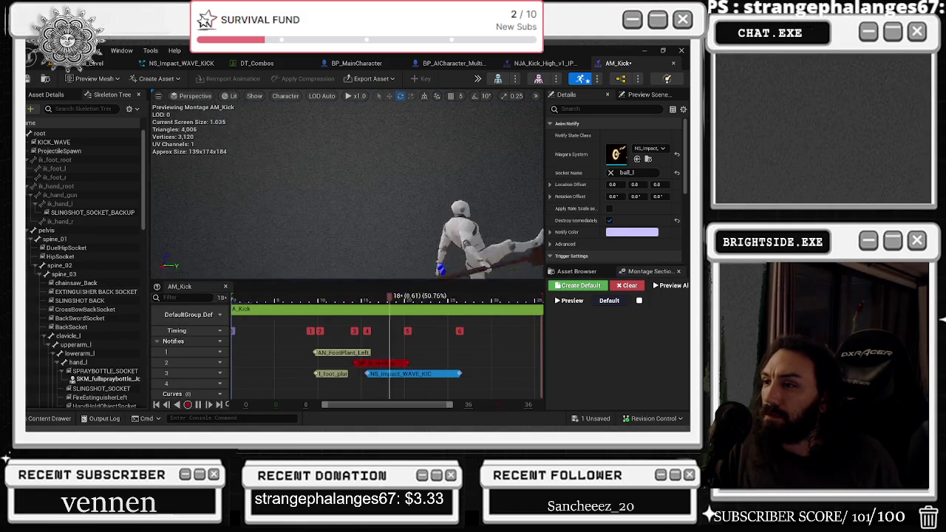
{"action": "left_click", "coordinate": [632, 175]}
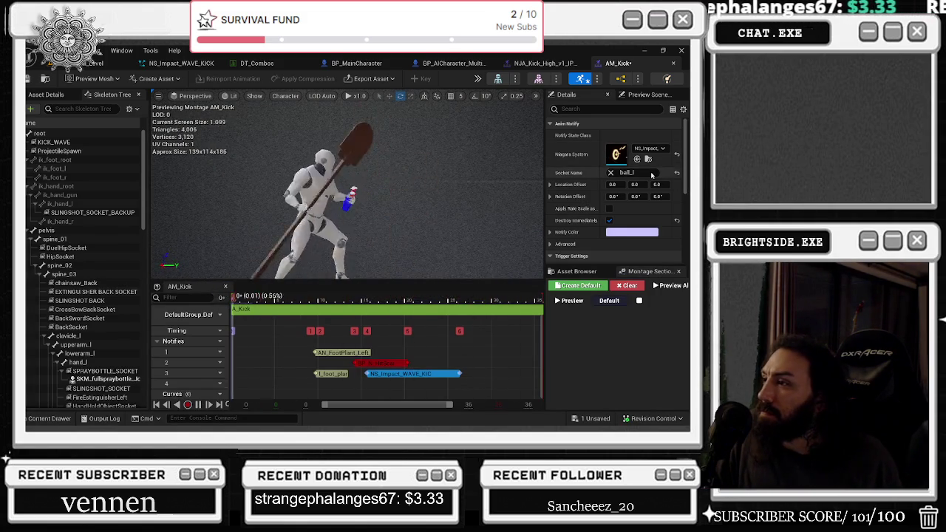
Attach the notify to HandHoldObjectSocket and adjust its start and end in the Notifies track
{"action": "type", "text": "item"}
{"action": "double_click", "coordinate": [627, 173]}
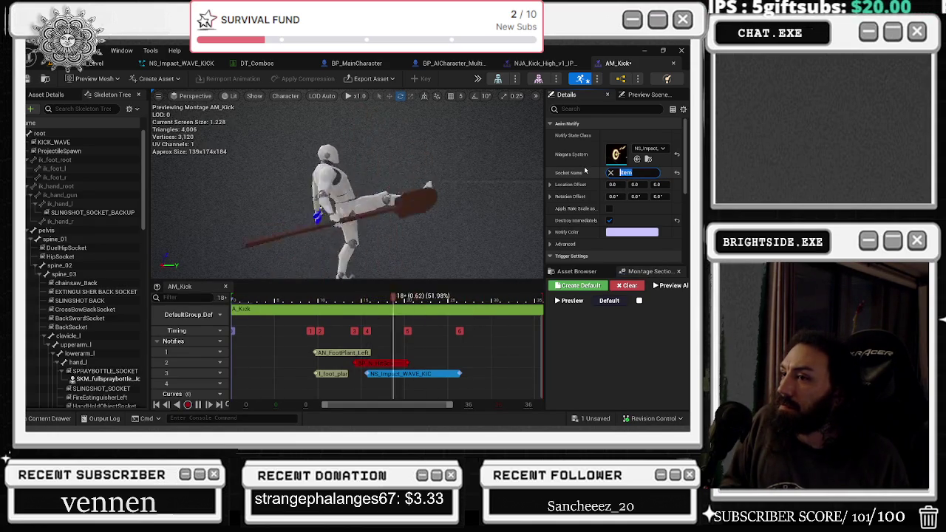
{"action": "type", "text": "l"}
{"action": "type", "text": "o"}
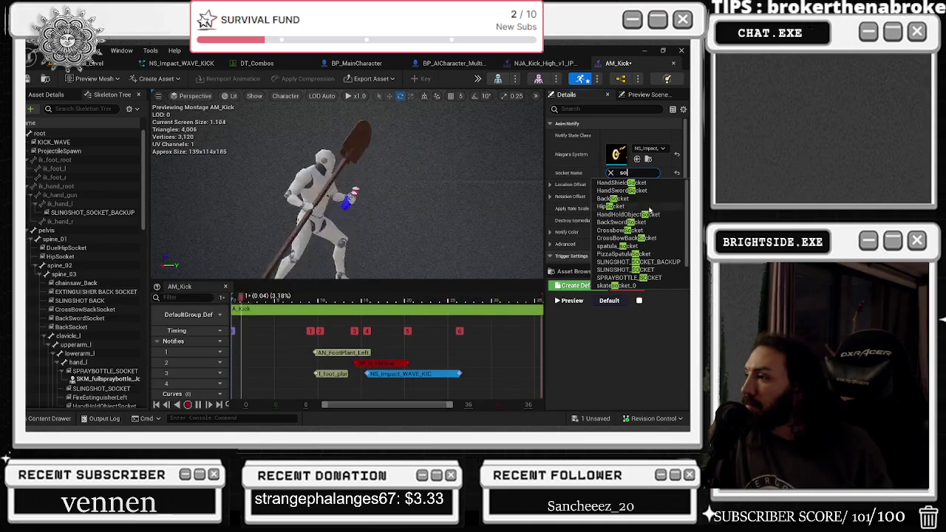
{"action": "left_click", "coordinate": [628, 215]}
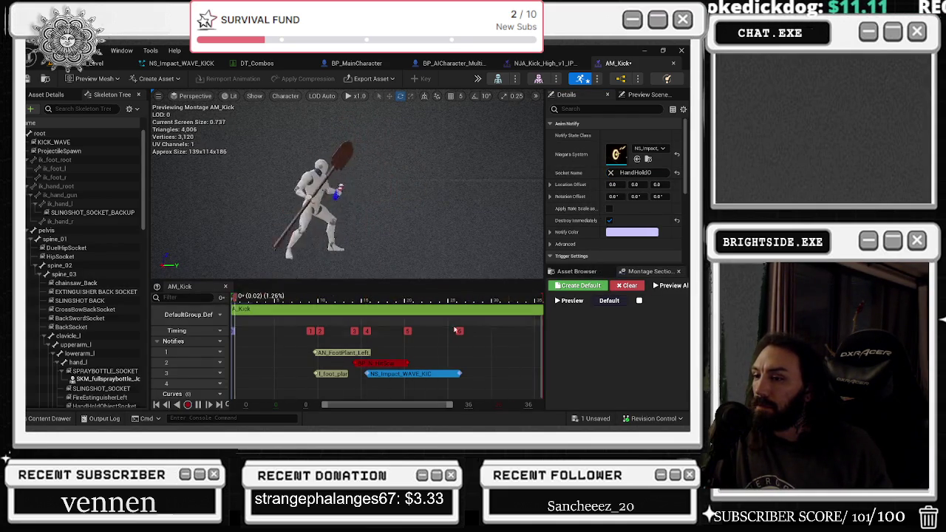
{"action": "mouse_move", "coordinate": [456, 374]}
{"action": "left_mouse_down"}
{"action": "mouse_move", "coordinate": [427, 379]}
{"action": "mouse_move", "coordinate": [507, 374]}
{"action": "left_mouse_up"}
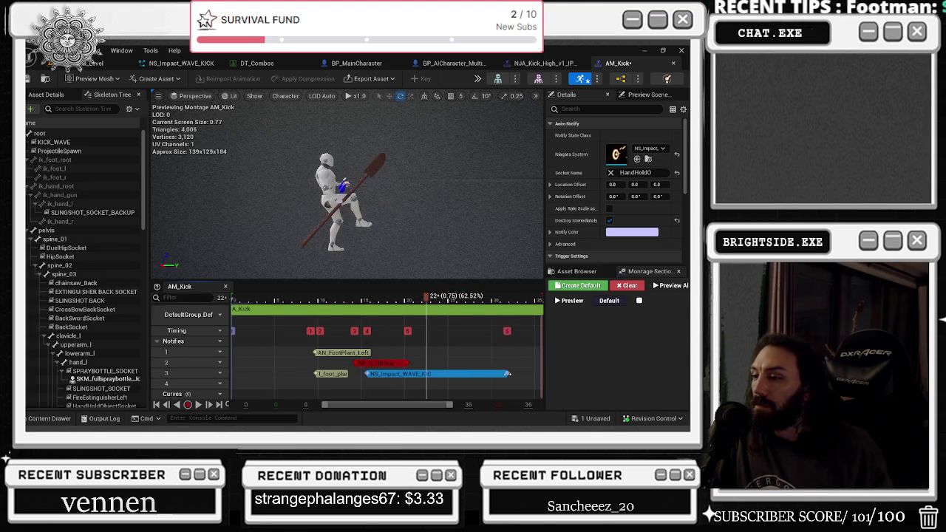
{"action": "left_click_drag", "start_coordinate": [367, 374], "coordinate": [412, 374]}
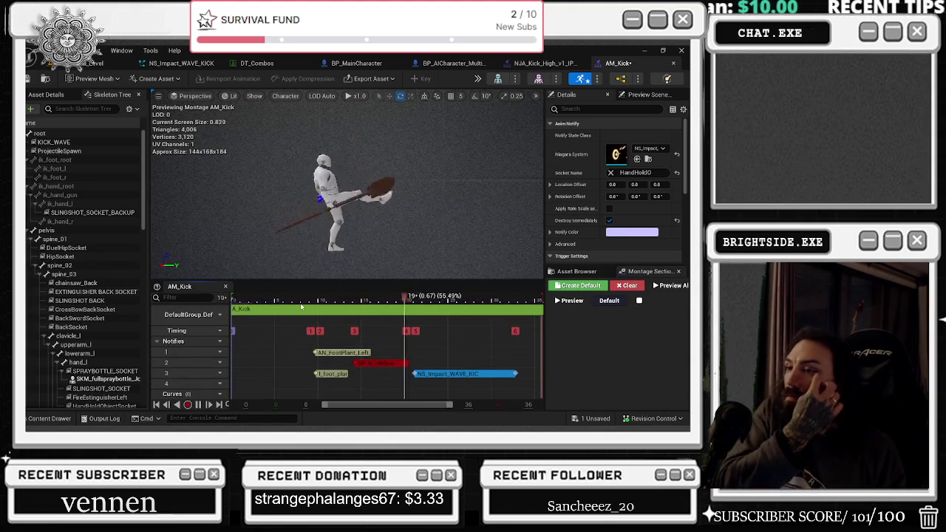
{"action": "left_click_drag", "start_coordinate": [458, 374], "coordinate": [426, 374]}
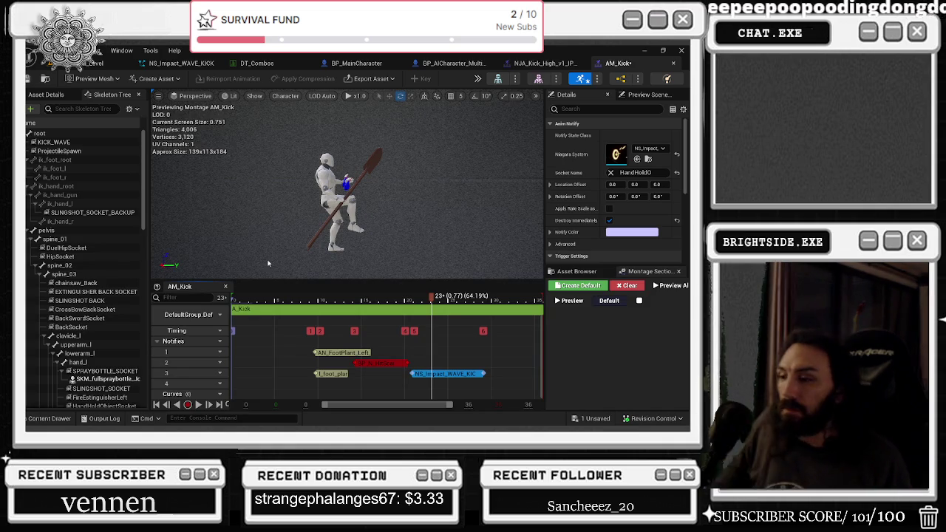
{"action": "left_click_drag", "start_coordinate": [411, 374], "coordinate": [382, 373]}
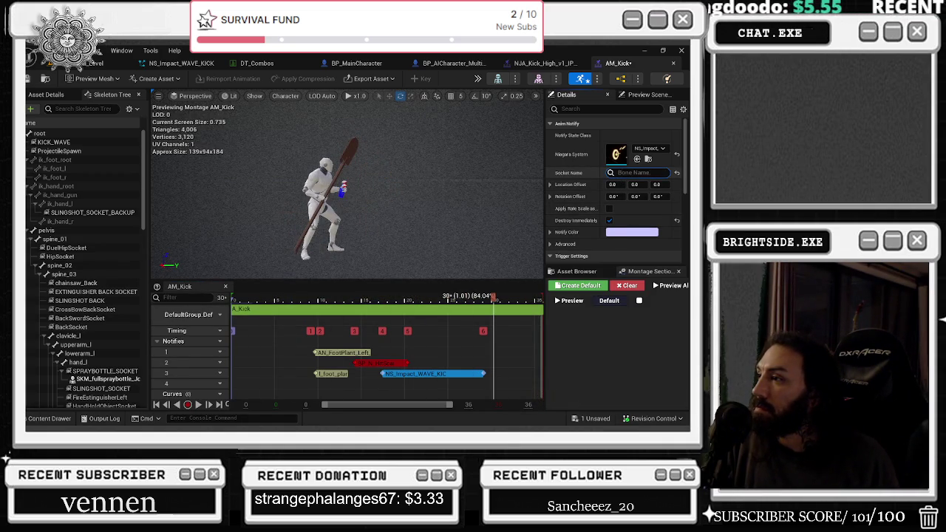
Try the ProjectileSpawn and ball_l sockets, settle on ball_r, and trim the notify's end
{"action": "type", "text": "sock"}
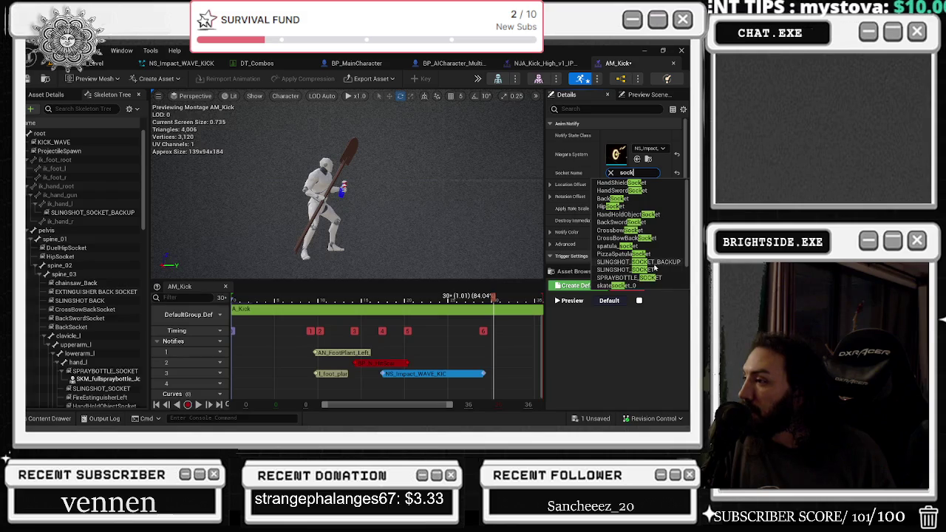
{"action": "type", "text": "proje"}
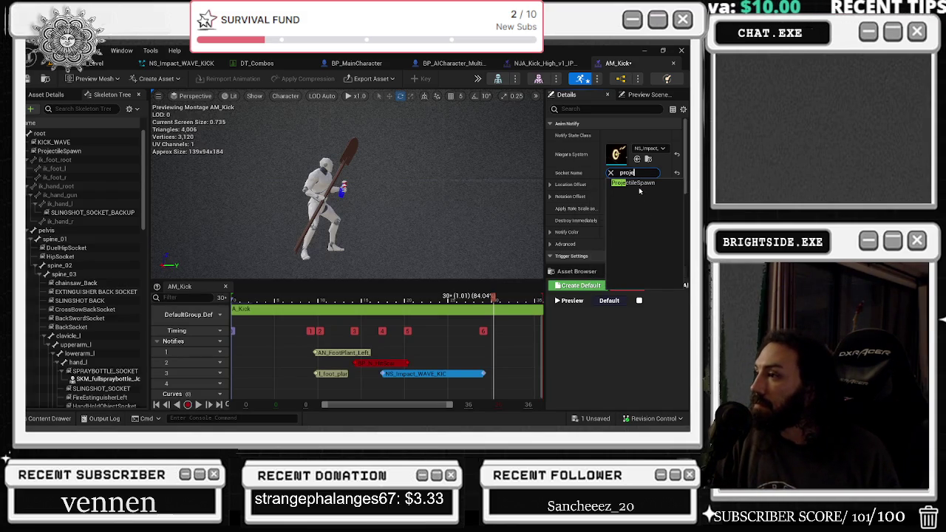
{"action": "left_click", "coordinate": [637, 185]}
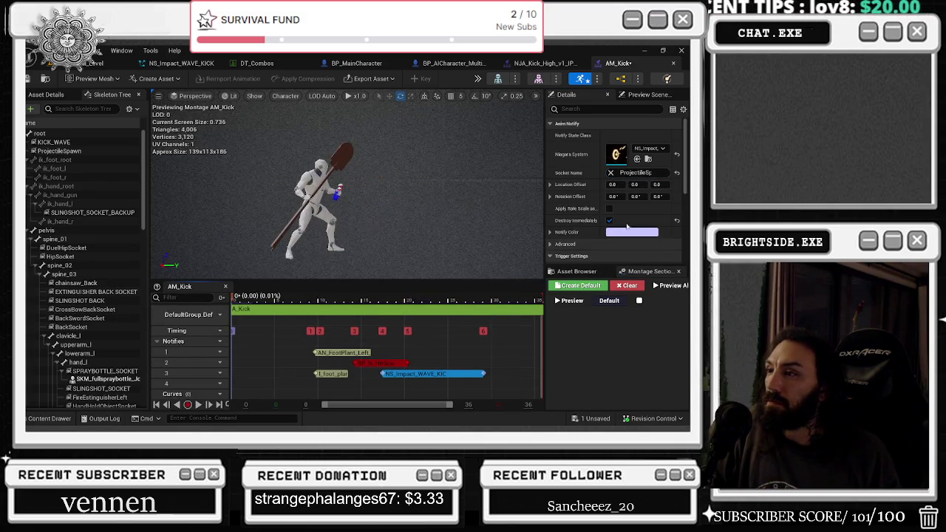
{"action": "type", "text": "all"}
{"action": "left_click", "coordinate": [632, 184]}
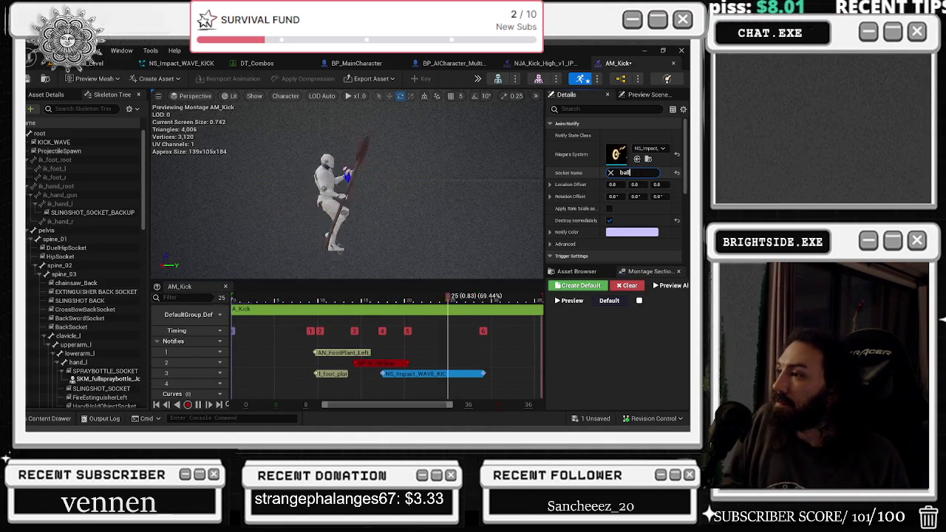
{"action": "type", "text": "_"}
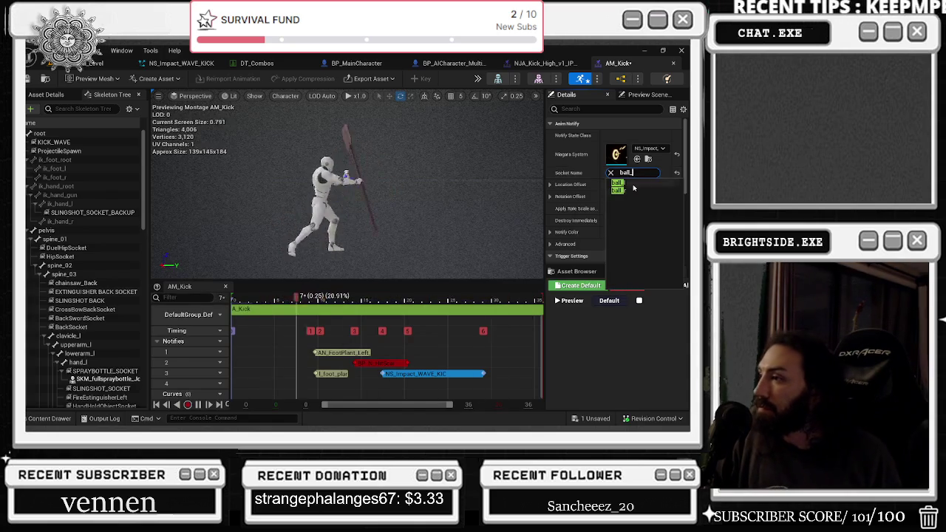
{"action": "left_click", "coordinate": [633, 190]}
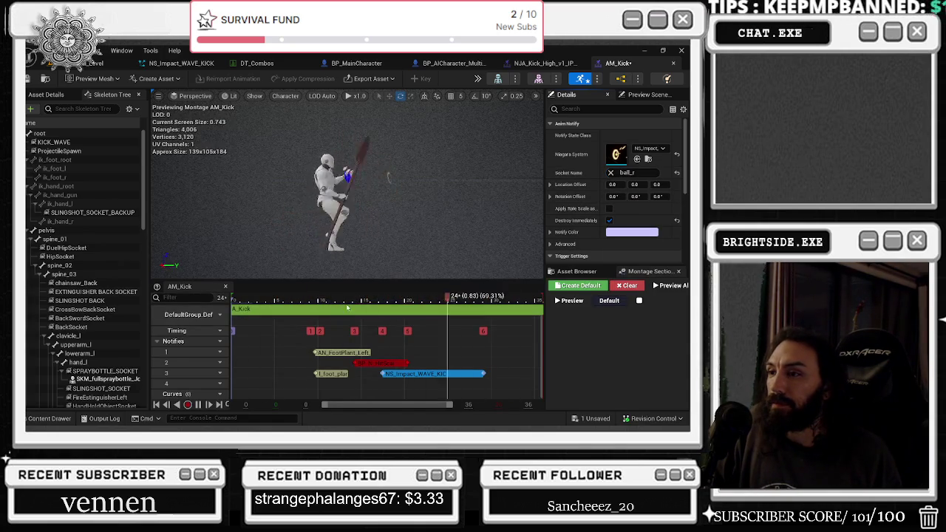
{"action": "left_click_drag", "start_coordinate": [484, 374], "coordinate": [466, 374]}
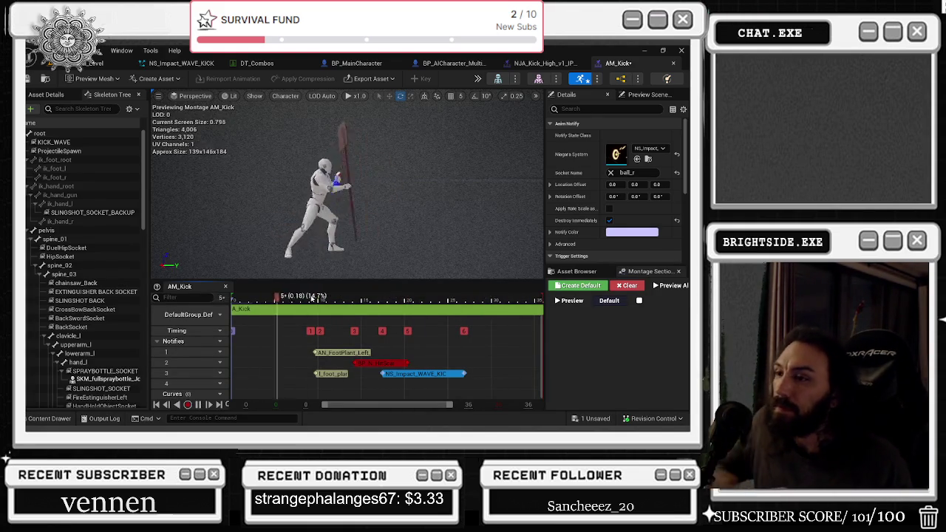
Enable Destroy Immediately on the effect and save AM_Kick from the unsaved assets list
{"action": "left_click", "coordinate": [608, 221]}
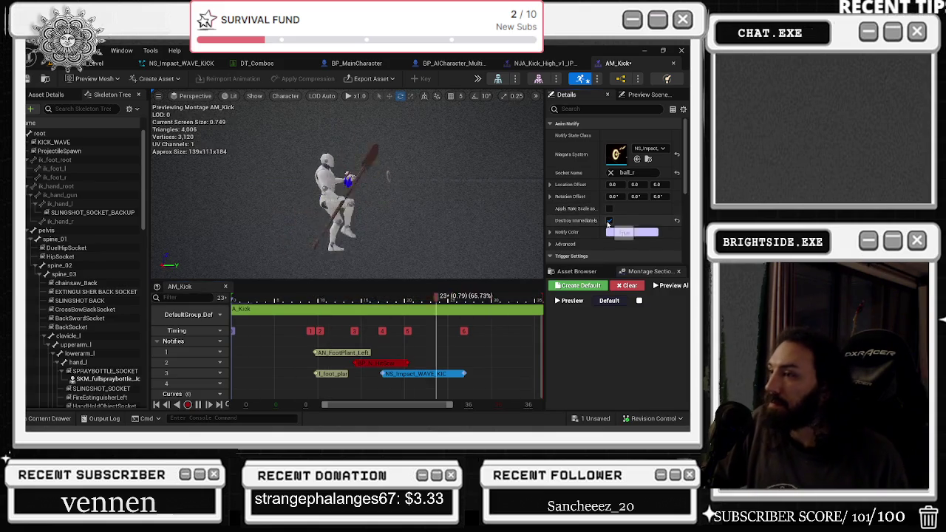
{"action": "left_click", "coordinate": [608, 221]}
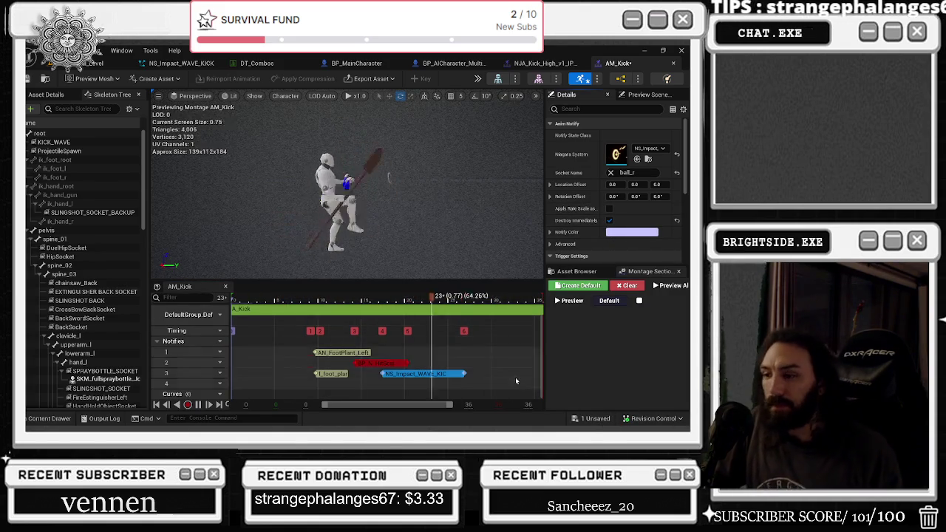
{"action": "left_click", "coordinate": [595, 419]}
{"action": "left_click", "coordinate": [404, 338]}
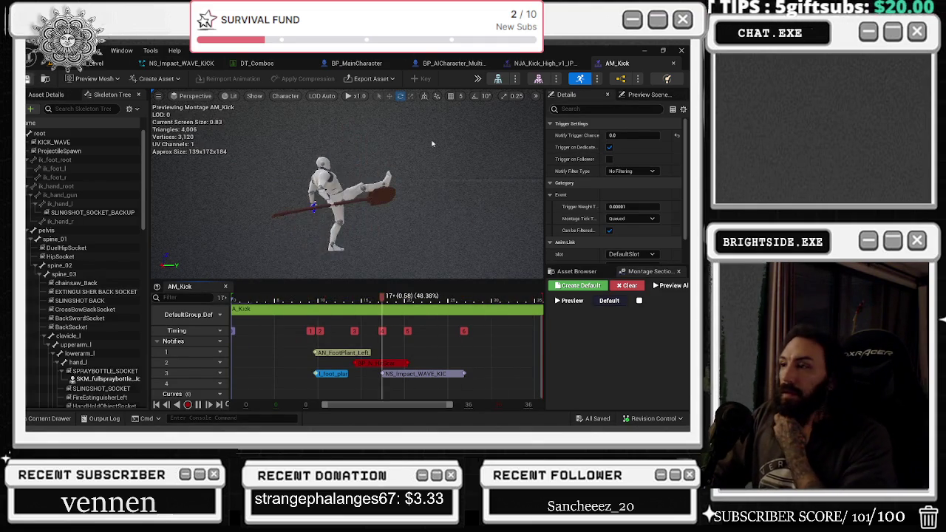
Inspect the notify's context options, then switch to the BP_MainCharacter blueprint
{"action": "scroll", "coordinate": [581, 205], "scroll_direction": "down", "scroll_amount": 3}
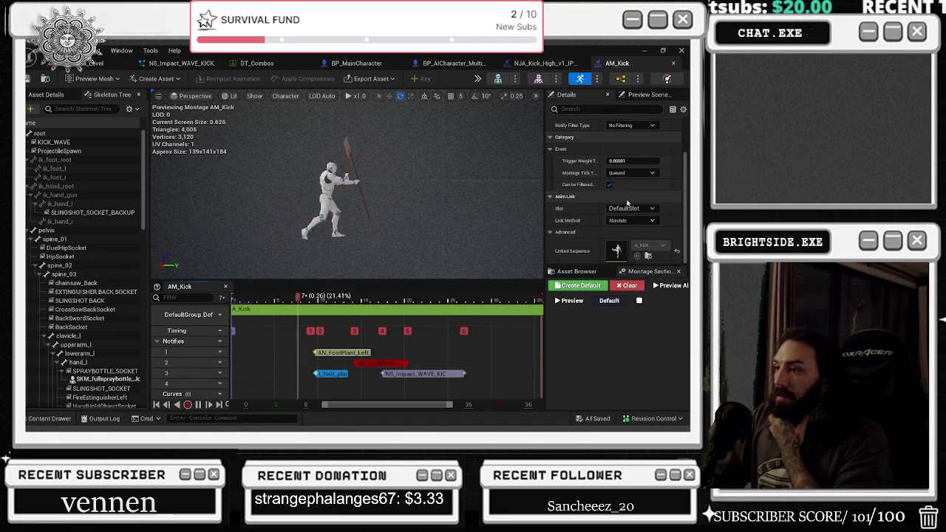
{"action": "scroll", "coordinate": [650, 218], "scroll_direction": "up", "scroll_amount": 2}
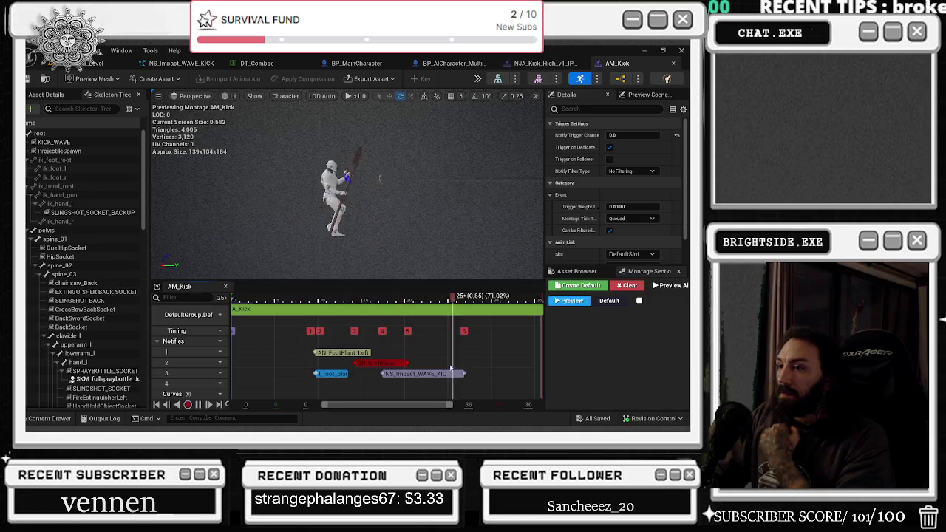
{"action": "right_click", "coordinate": [322, 369]}
{"action": "key", "text": "Escape"}
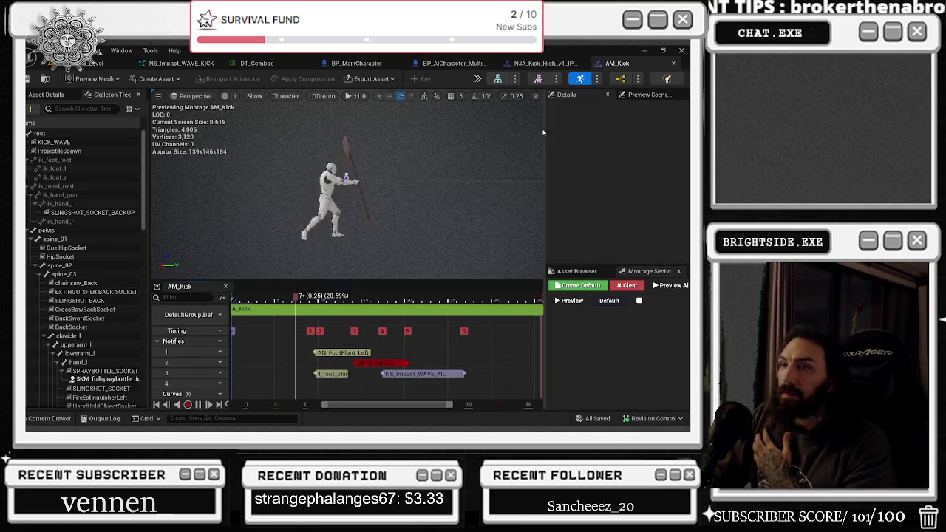
{"action": "left_click", "coordinate": [380, 64]}
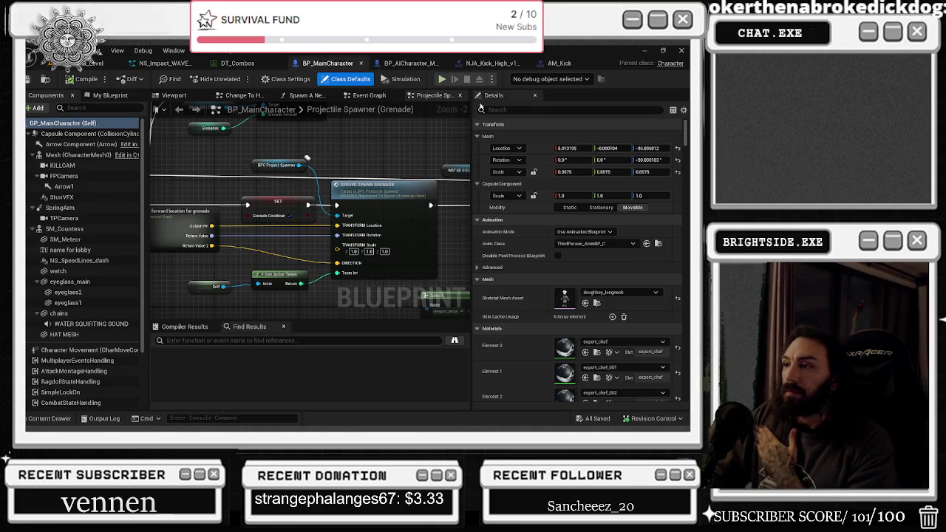
Start a Play In Editor session, run onto the court, kick, and switch to first-person
{"action": "key", "text": "ctrl+space"}
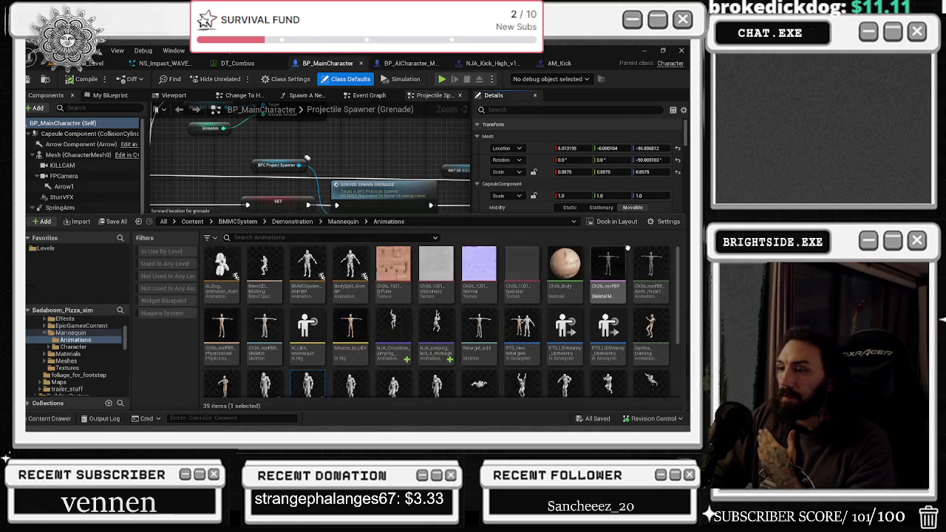
{"action": "key", "text": "alt+p"}
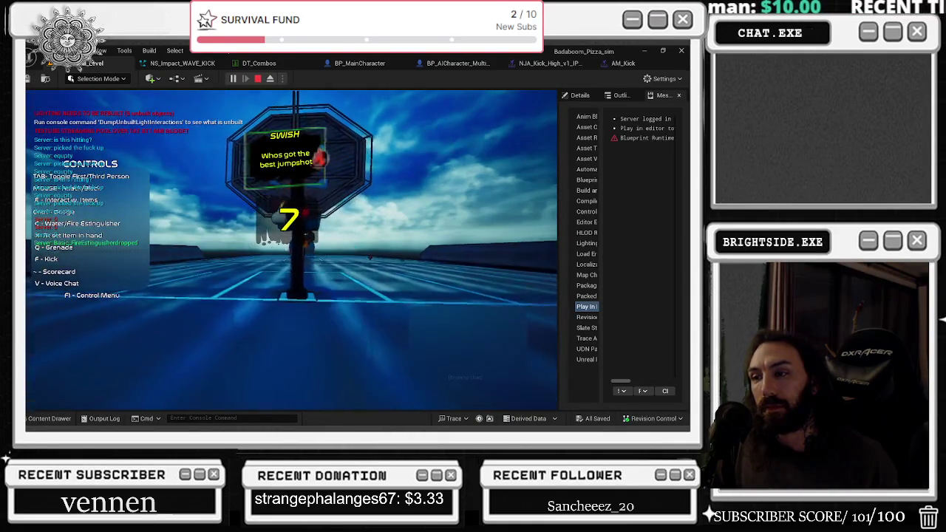
{"action": "key", "text": "w"}
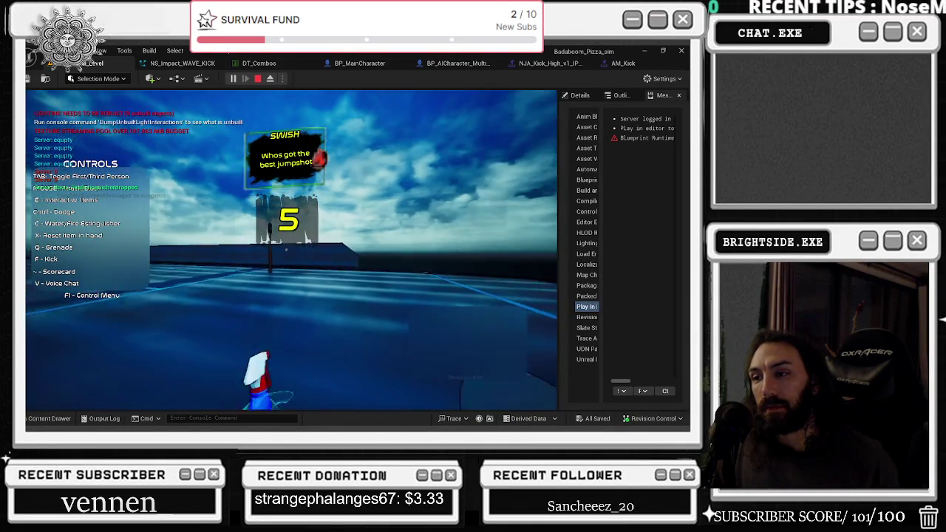
{"action": "key", "text": "w"}
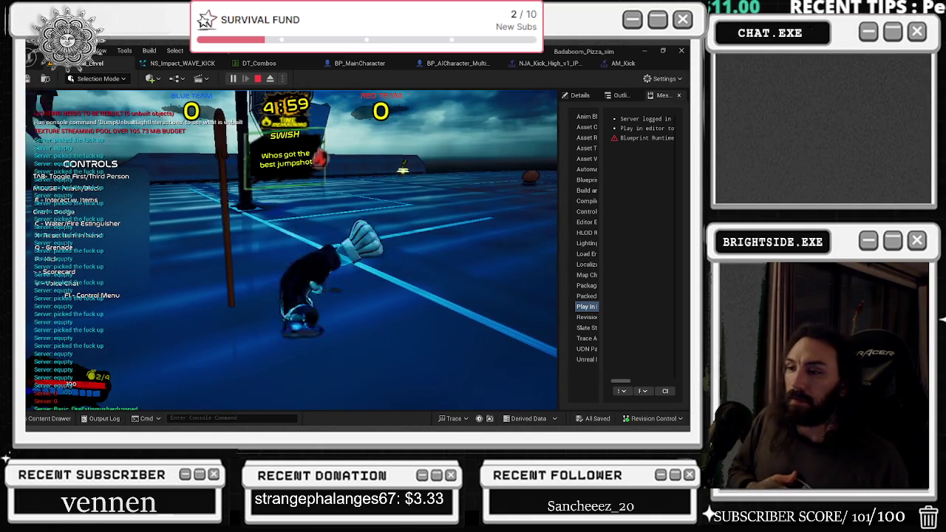
{"action": "key", "text": "f"}
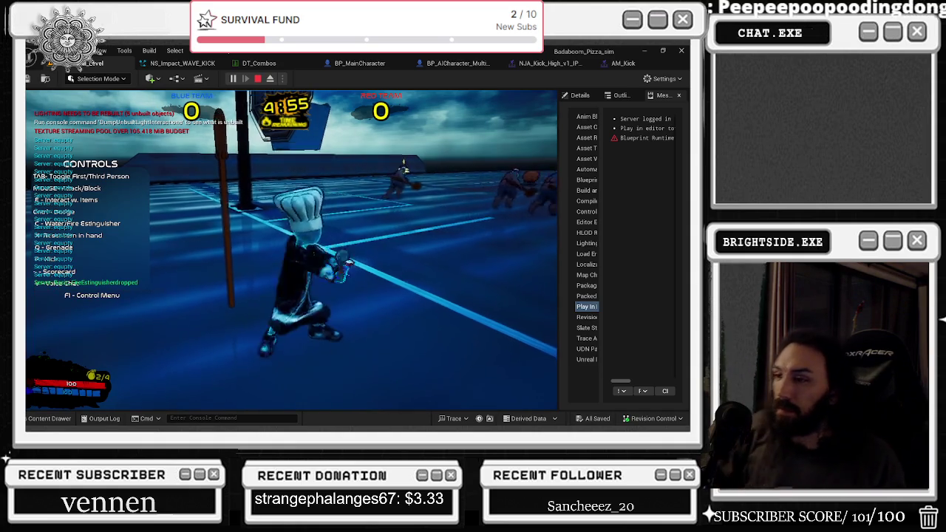
{"action": "key", "text": "Tab"}
Throw a long series of attacks at the opponents in first-person view
{"action": "left_click", "coordinate": [286, 249]}
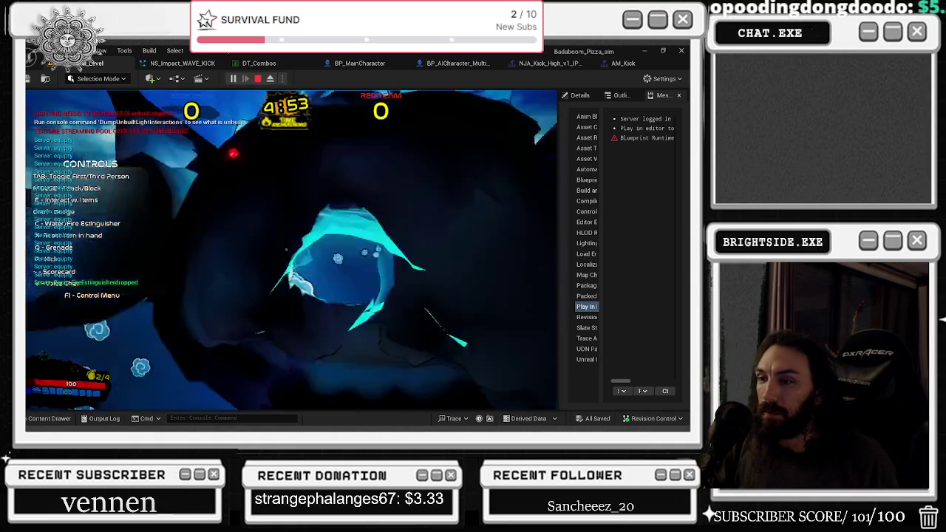
{"action": "left_click", "coordinate": [286, 250]}
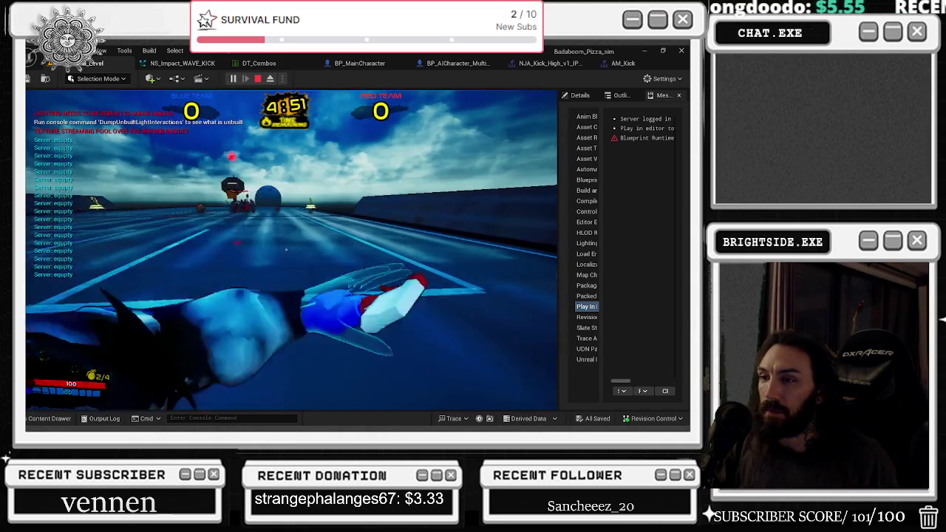
{"action": "left_click", "coordinate": [285, 249]}
{"action": "left_click", "coordinate": [286, 249]}
{"action": "left_click", "coordinate": [286, 249]}
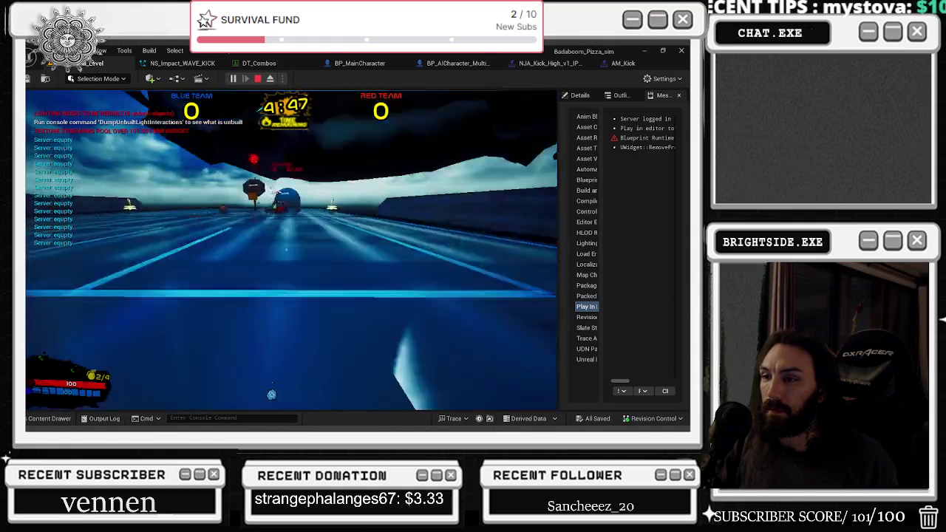
{"action": "left_click", "coordinate": [286, 249]}
{"action": "left_click", "coordinate": [286, 250]}
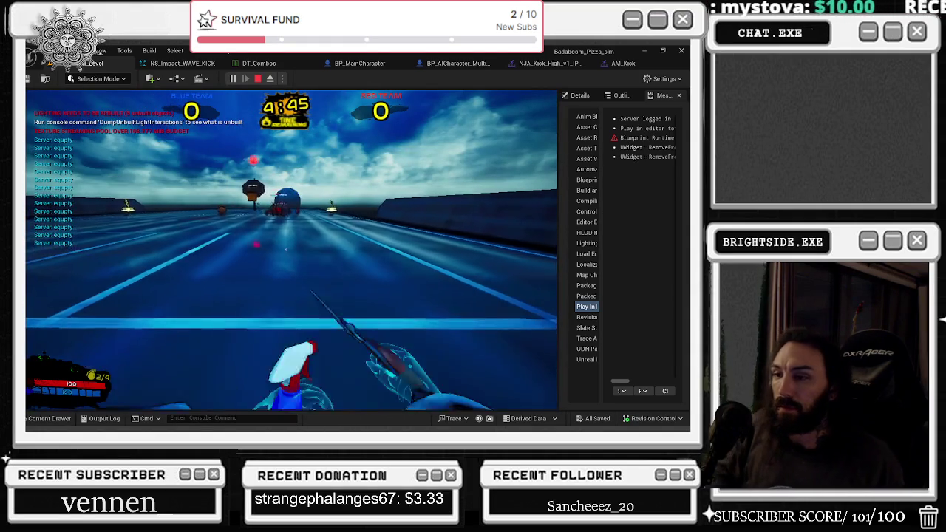
{"action": "left_click", "coordinate": [286, 250]}
{"action": "left_click", "coordinate": [286, 249]}
{"action": "left_click", "coordinate": [286, 250]}
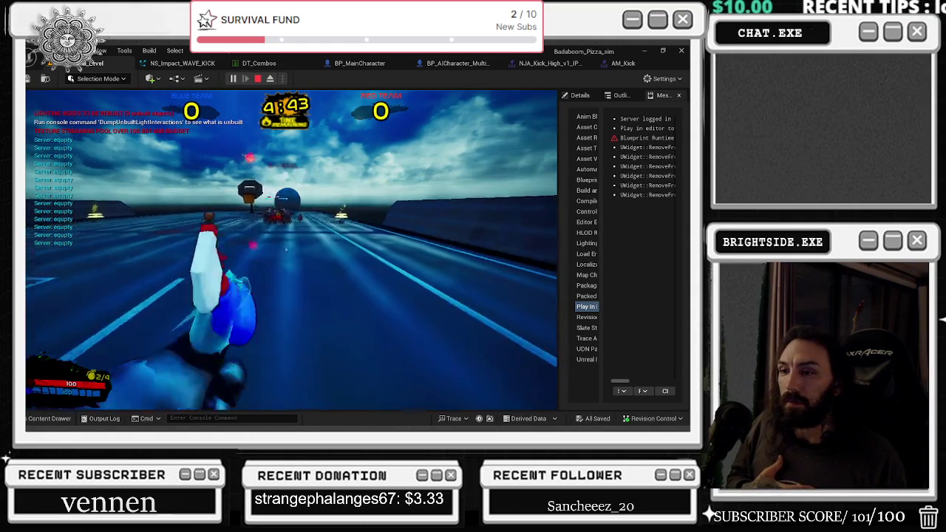
{"action": "left_click", "coordinate": [286, 249]}
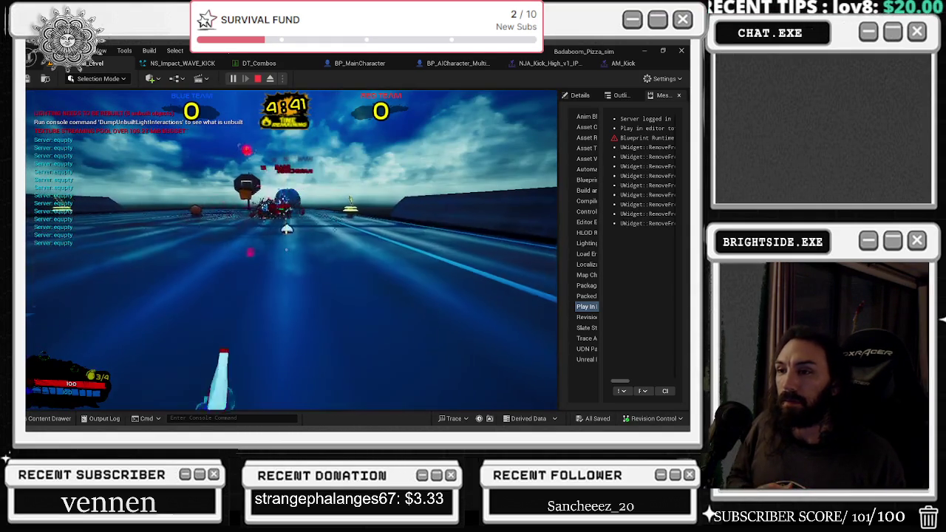
{"action": "left_click", "coordinate": [286, 250]}
{"action": "left_click", "coordinate": [286, 250]}
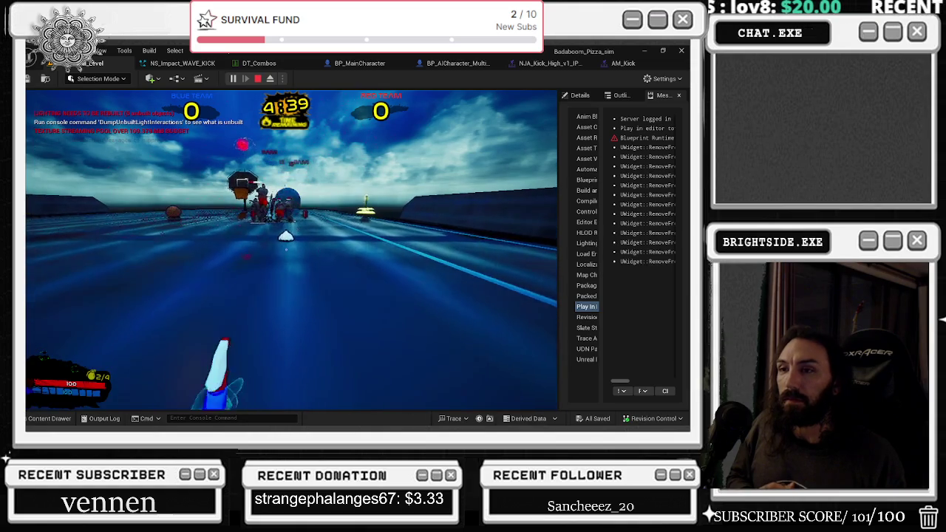
{"action": "left_click", "coordinate": [286, 250]}
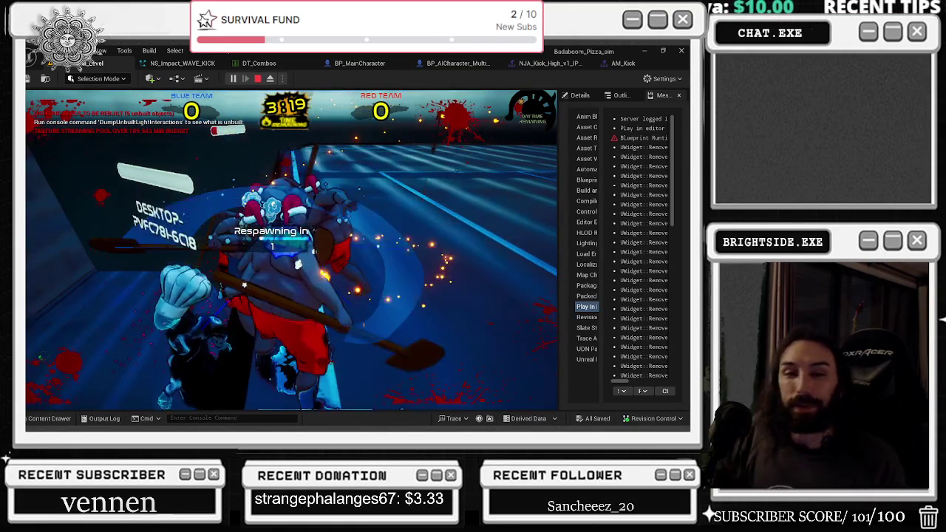
Stop the Play In Editor session with Esc
{"action": "key", "text": "Escape"}
{"action": "key", "text": "alt+Tab"}
Dismiss the window switcher, toggle the navigation overlay, and check AM_Kick's notifies
{"action": "key", "text": "Escape"}
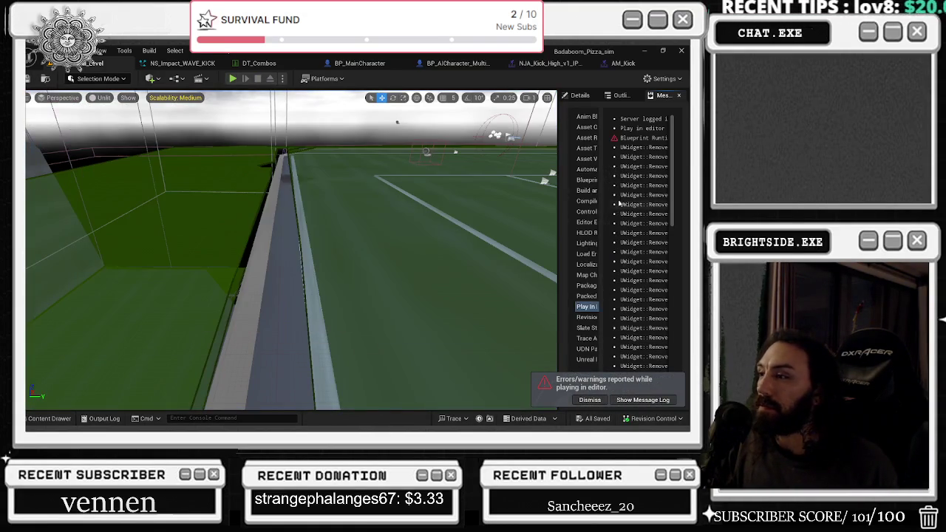
{"action": "key", "text": "alt+Tab"}
{"action": "key", "text": "Escape"}
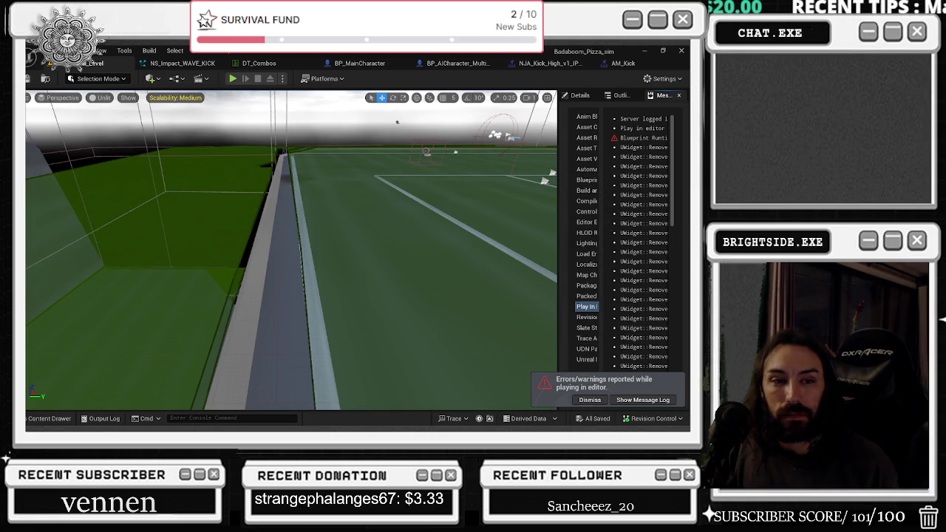
{"action": "key", "text": "p"}
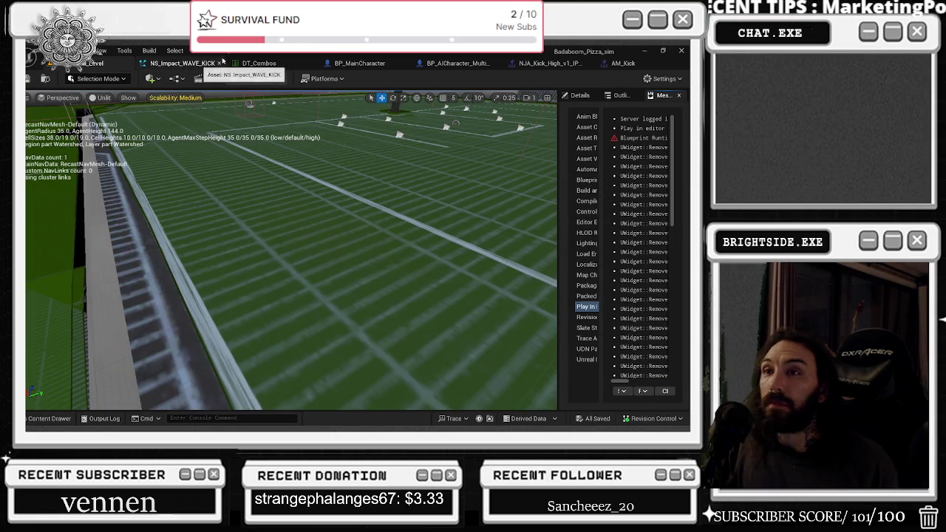
{"action": "left_click", "coordinate": [617, 63]}
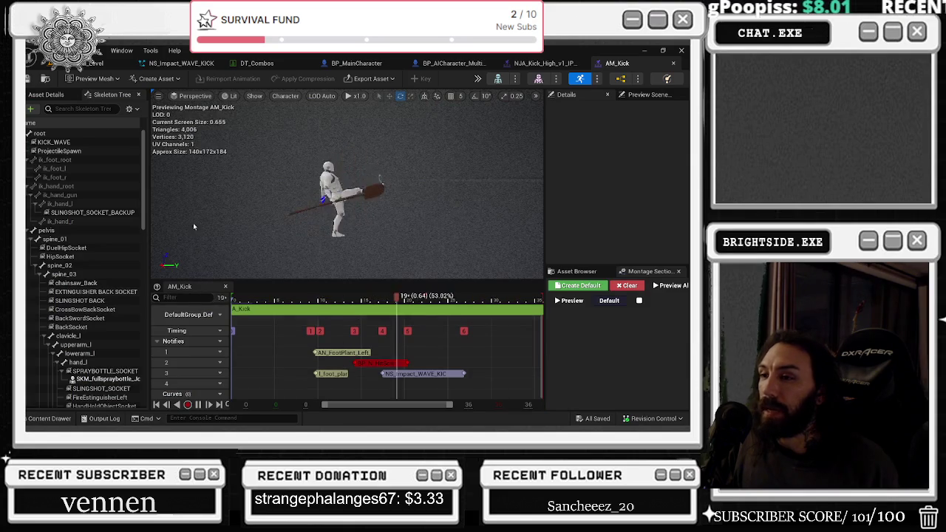
Save the level and launch a two-player Play In Editor session
{"action": "left_click", "coordinate": [83, 67]}
{"action": "left_click", "coordinate": [28, 80]}
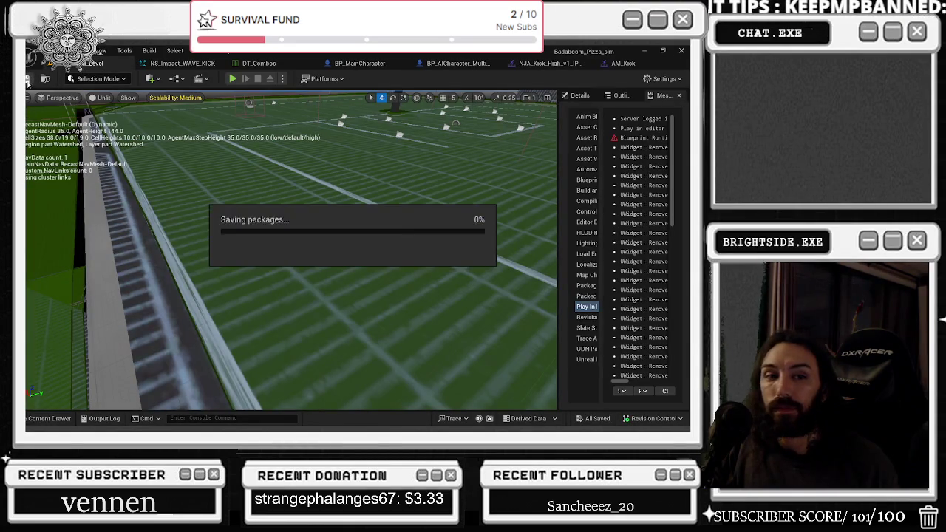
{"action": "left_click", "coordinate": [282, 78]}
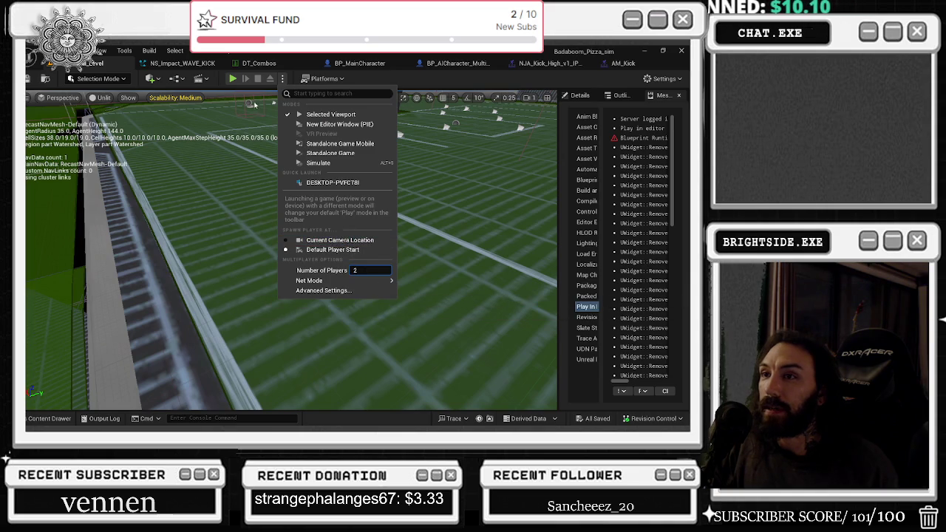
{"action": "left_click", "coordinate": [233, 79]}
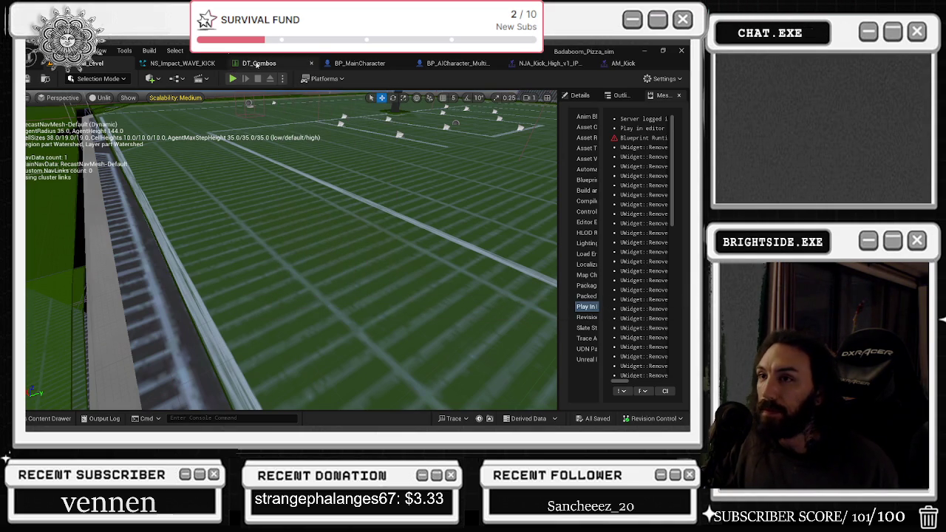
{"action": "left_click", "coordinate": [233, 79]}
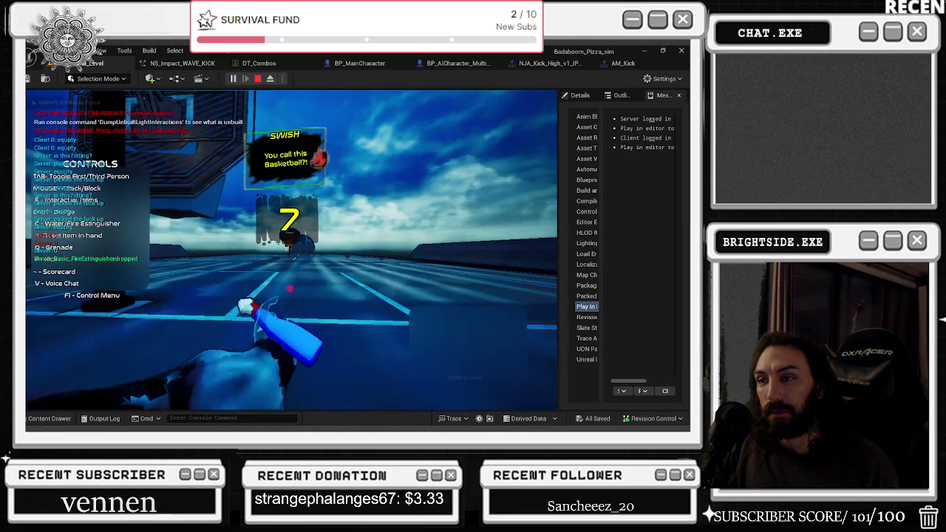
Return focus to the PIE game window and hide the controls help overlay with F1
{"action": "key", "text": "alt+Tab"}
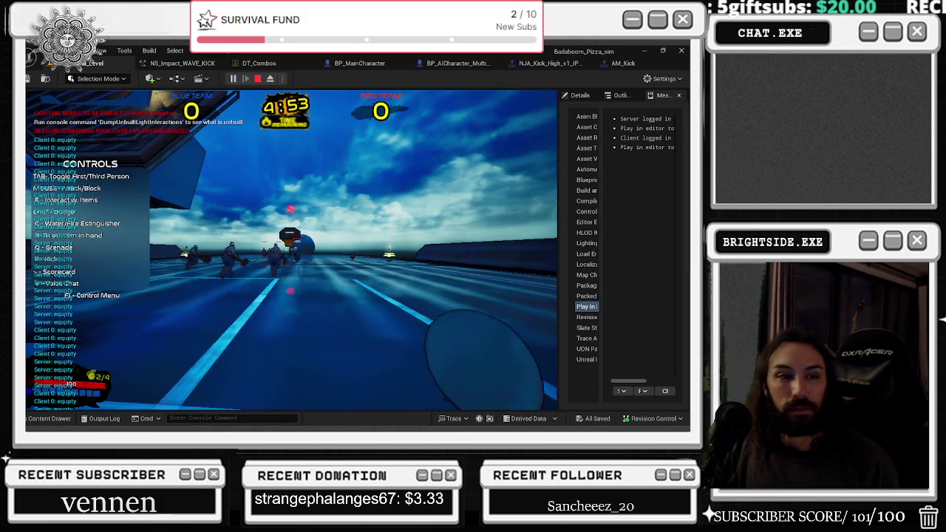
{"action": "key", "text": "F1"}
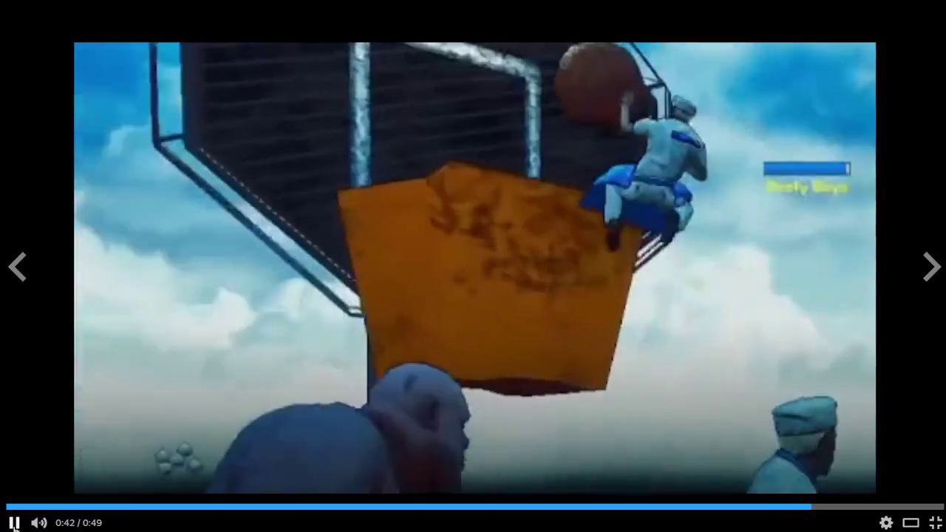
Exit the trailer's full-screen playback and switch to the Twitch stream
{"action": "mouse_move", "coordinate": [39, 522]}
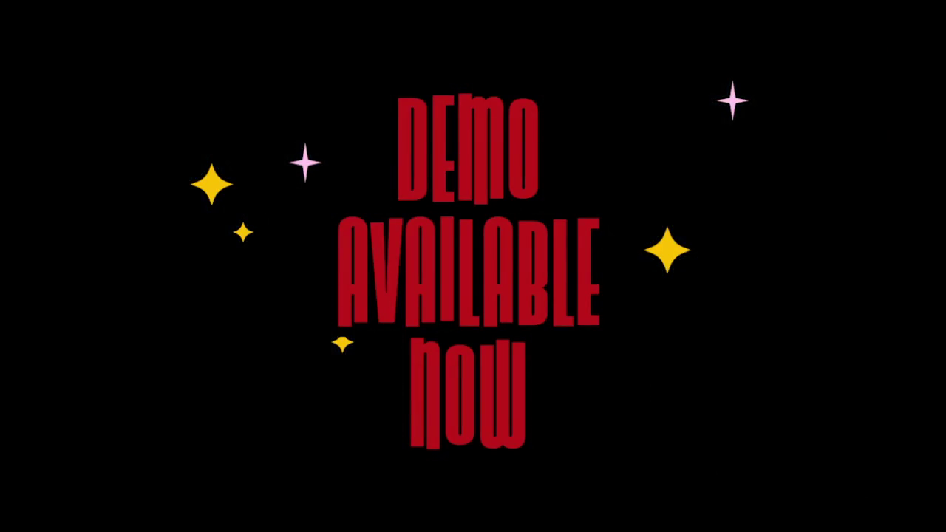
{"action": "mouse_move", "coordinate": [937, 501]}
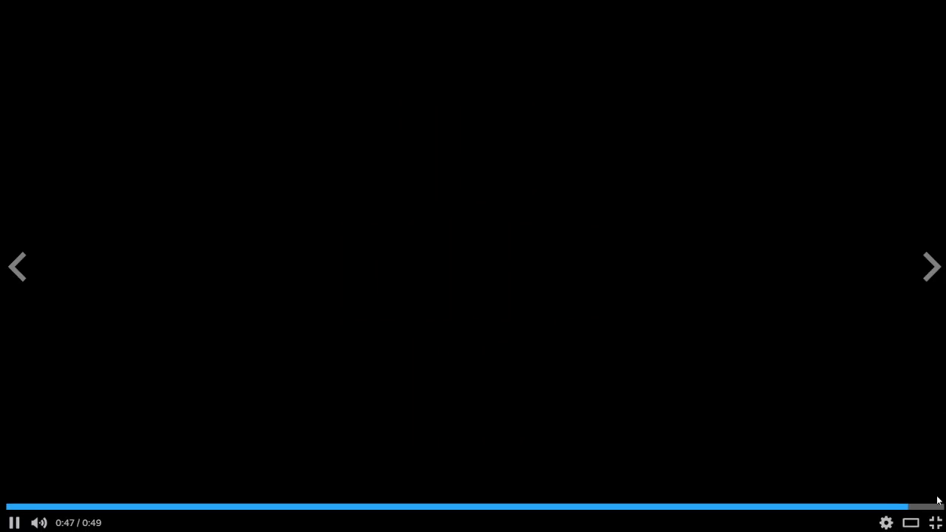
{"action": "left_click", "coordinate": [936, 523]}
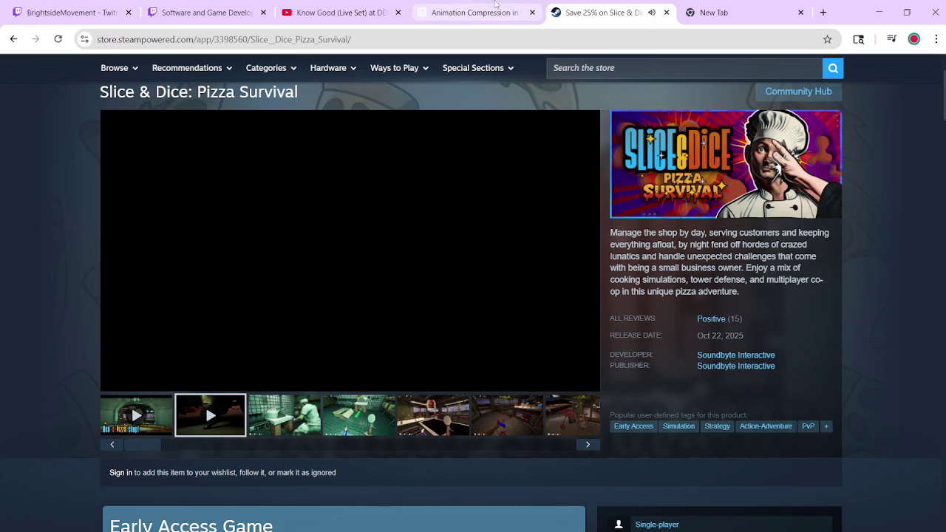
{"action": "left_click", "coordinate": [82, 6]}
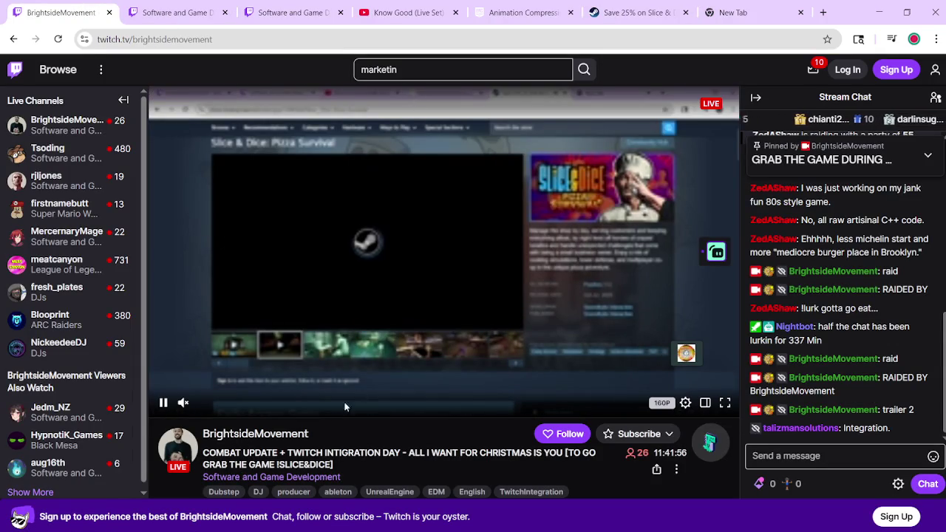
Open the Software and Game Development category and scroll down its Live Channels grid
{"action": "left_click", "coordinate": [259, 478]}
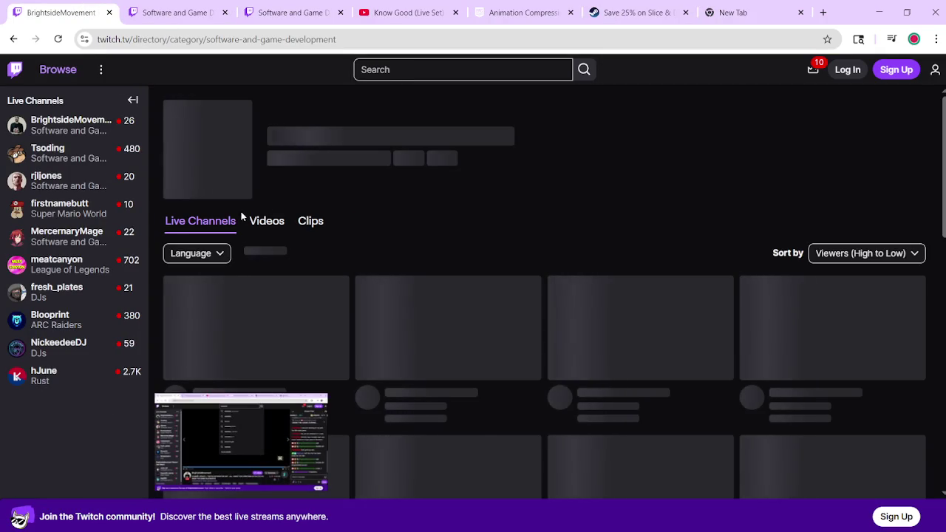
{"action": "scroll", "coordinate": [392, 175], "scroll_direction": "down", "scroll_amount": 7}
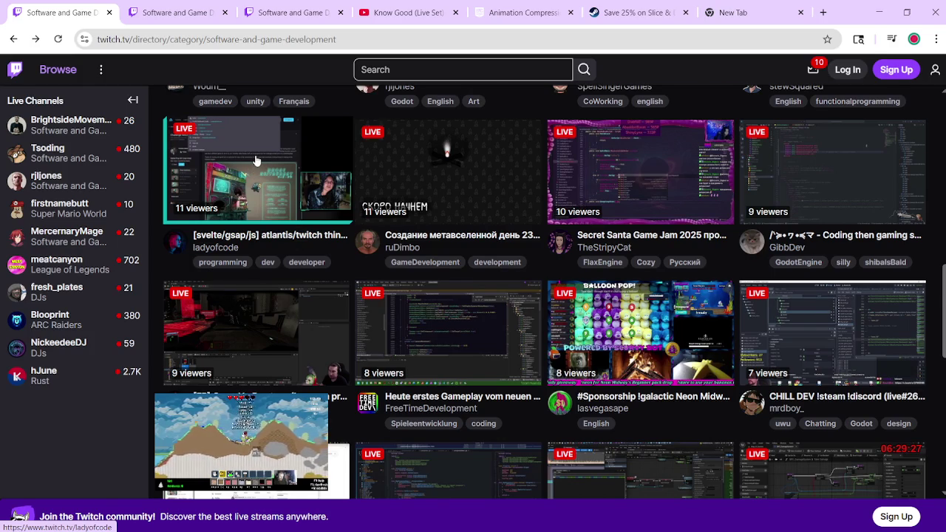
{"action": "scroll", "coordinate": [255, 161], "scroll_direction": "down", "scroll_amount": 2}
{"action": "scroll", "coordinate": [256, 161], "scroll_direction": "down", "scroll_amount": 3}
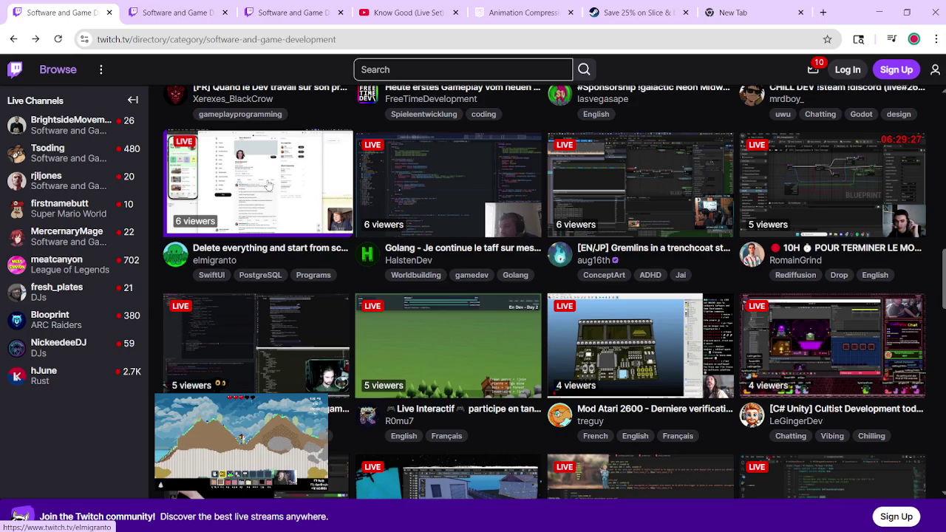
{"action": "scroll", "coordinate": [271, 213], "scroll_direction": "down", "scroll_amount": 2}
{"action": "scroll", "coordinate": [425, 195], "scroll_direction": "down", "scroll_amount": 2}
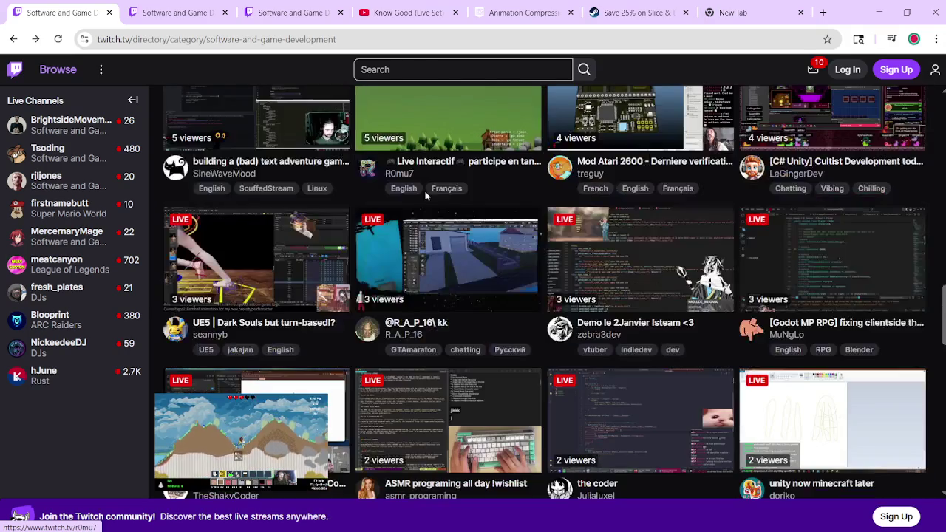